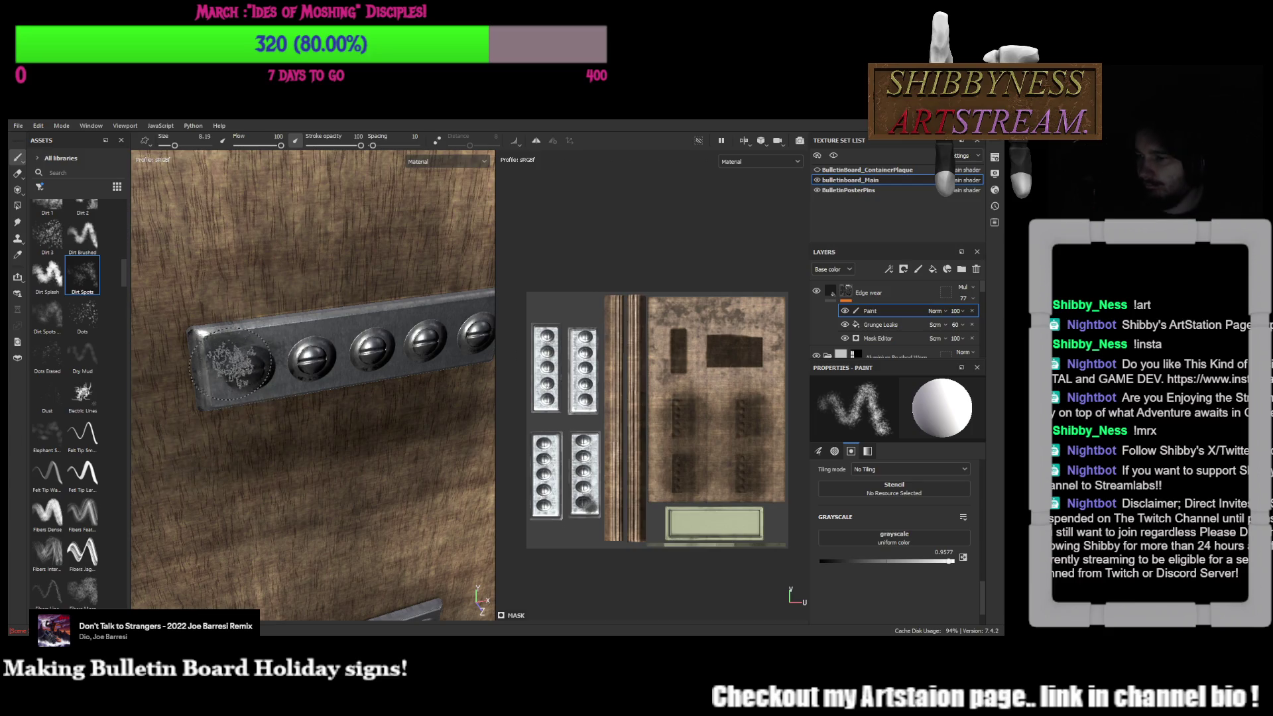
# Raise the paint brush Grayscale value to about 0.90 and face the bolt strip
pyautogui.click(836, 563)
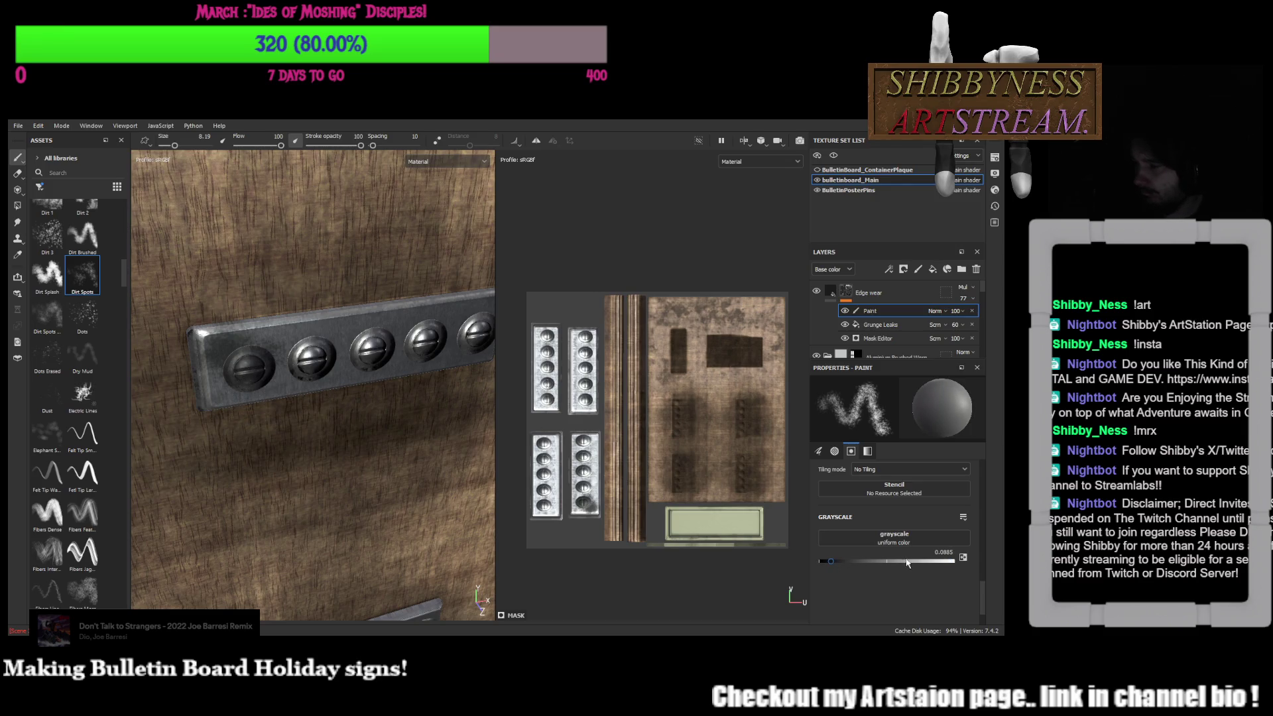
pyautogui.moveTo(906, 564); pyautogui.dragTo(939, 563)
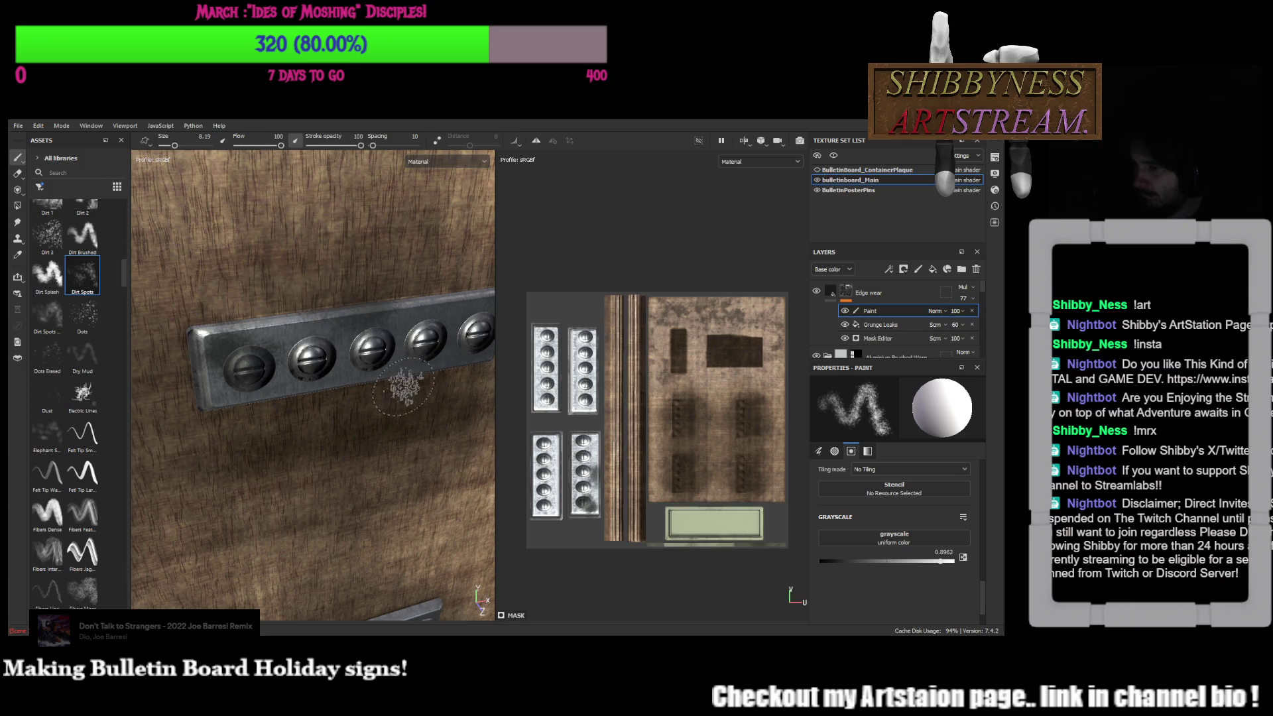
pyautogui.moveTo(404, 403)
pyautogui.keyDown('alt'); pyautogui.keyDown('shift'); pyautogui.mouseDown()
pyautogui.moveTo(402, 438)
pyautogui.moveTo(393, 364)
pyautogui.moveTo(313, 404)
pyautogui.moveTo(410, 330)
pyautogui.moveTo(516, 439)
pyautogui.mouseUp(); pyautogui.keyUp('shift'); pyautogui.keyUp('alt')
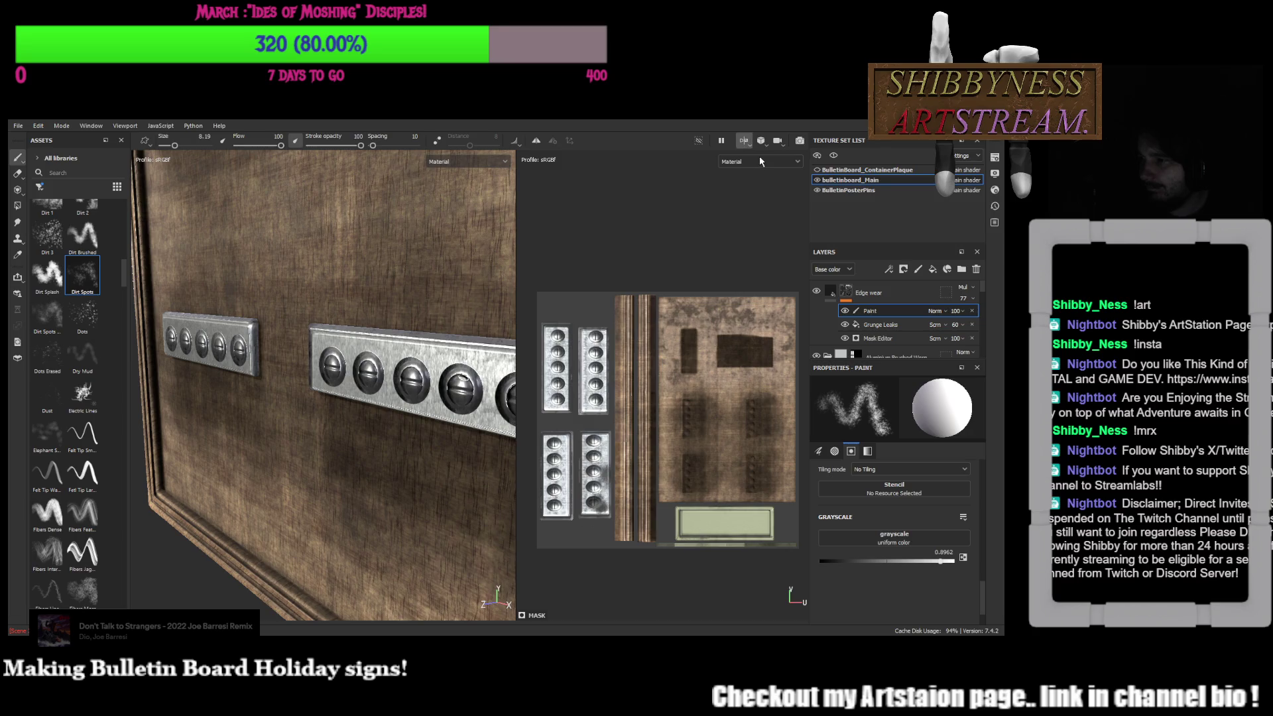
# Switch to 3D-only view and orbit in close on the screw plaque
pyautogui.press('F2')
pyautogui.moveTo(772, 162)
pyautogui.keyDown('alt'); pyautogui.mouseDown()
pyautogui.moveTo(609, 423)
pyautogui.moveTo(589, 408)
pyautogui.mouseUp(); pyautogui.keyUp('alt')
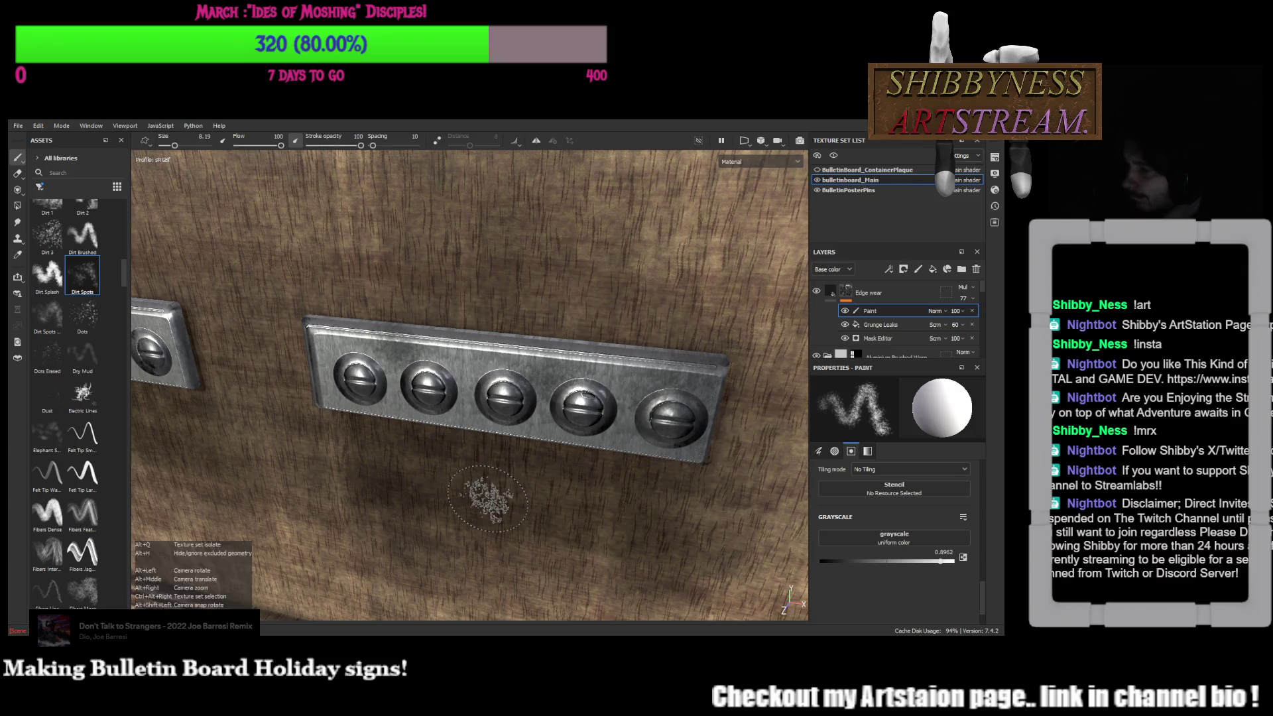
pyautogui.keyDown('alt'); pyautogui.keyDown('shift'); pyautogui.moveTo(486, 497); pyautogui.dragTo(482, 352); pyautogui.keyUp('shift'); pyautogui.keyUp('alt')
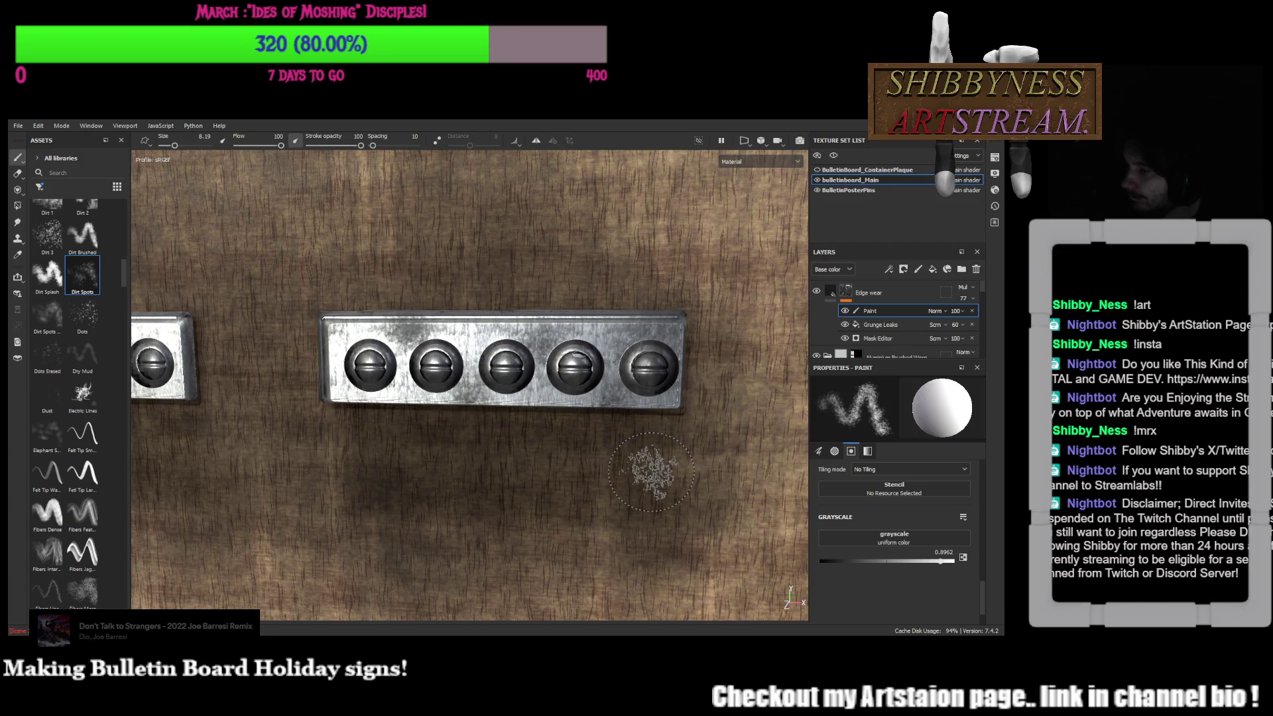
pyautogui.scroll(-3, 652, 472)
pyautogui.moveTo(626, 537)
pyautogui.keyDown('alt'); pyautogui.mouseDown()
pyautogui.moveTo(554, 315)
pyautogui.moveTo(485, 339)
pyautogui.moveTo(468, 418)
pyautogui.mouseUp(); pyautogui.keyUp('alt')
pyautogui.keyDown('alt'); pyautogui.moveTo(468, 418); pyautogui.dragTo(514, 544, button='right'); pyautogui.keyUp('alt')
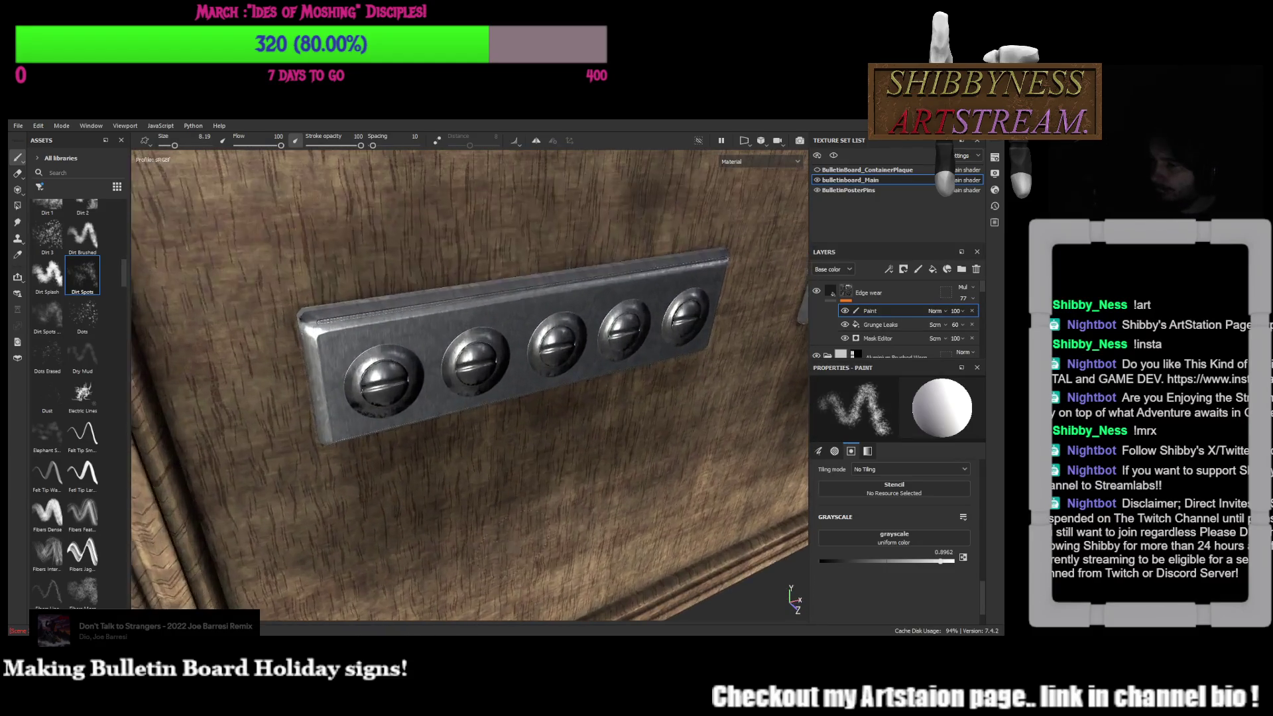
pyautogui.keyDown('alt'); pyautogui.moveTo(576, 470); pyautogui.dragTo(514, 502); pyautogui.keyUp('alt')
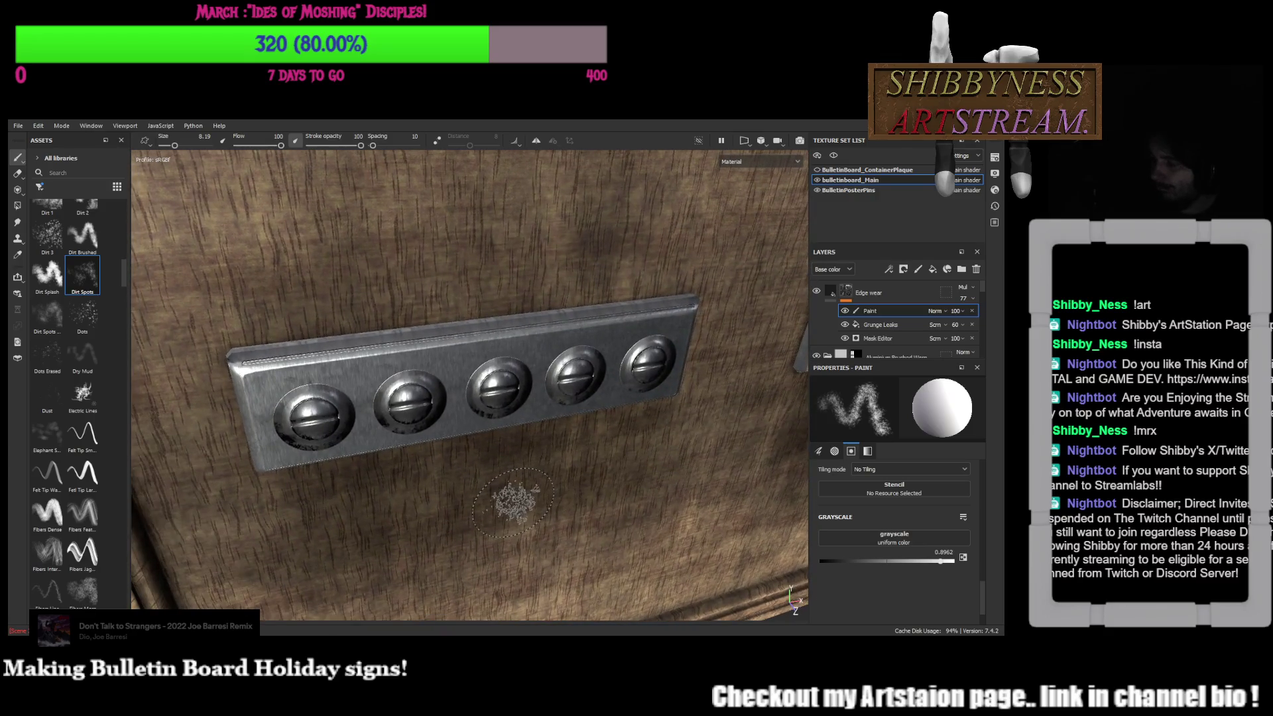
# Paint a wear stroke across the screw plaque, then pull back to show all four plaques
pyautogui.moveTo(607, 339); pyautogui.dragTo(662, 339)
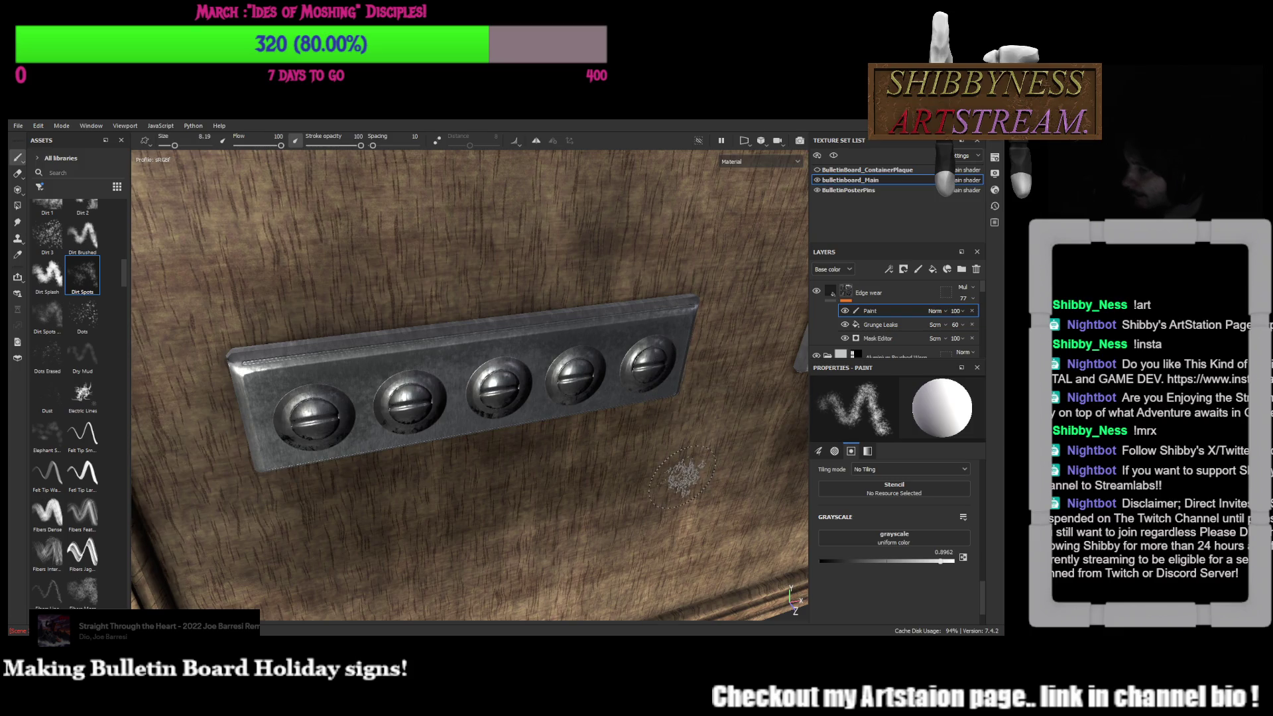
pyautogui.keyDown('alt'); pyautogui.keyDown('shift'); pyautogui.moveTo(681, 479); pyautogui.dragTo(636, 417); pyautogui.keyUp('shift'); pyautogui.keyUp('alt')
pyautogui.keyDown('alt'); pyautogui.moveTo(636, 417); pyautogui.dragTo(601, 339, button='middle'); pyautogui.keyUp('alt')
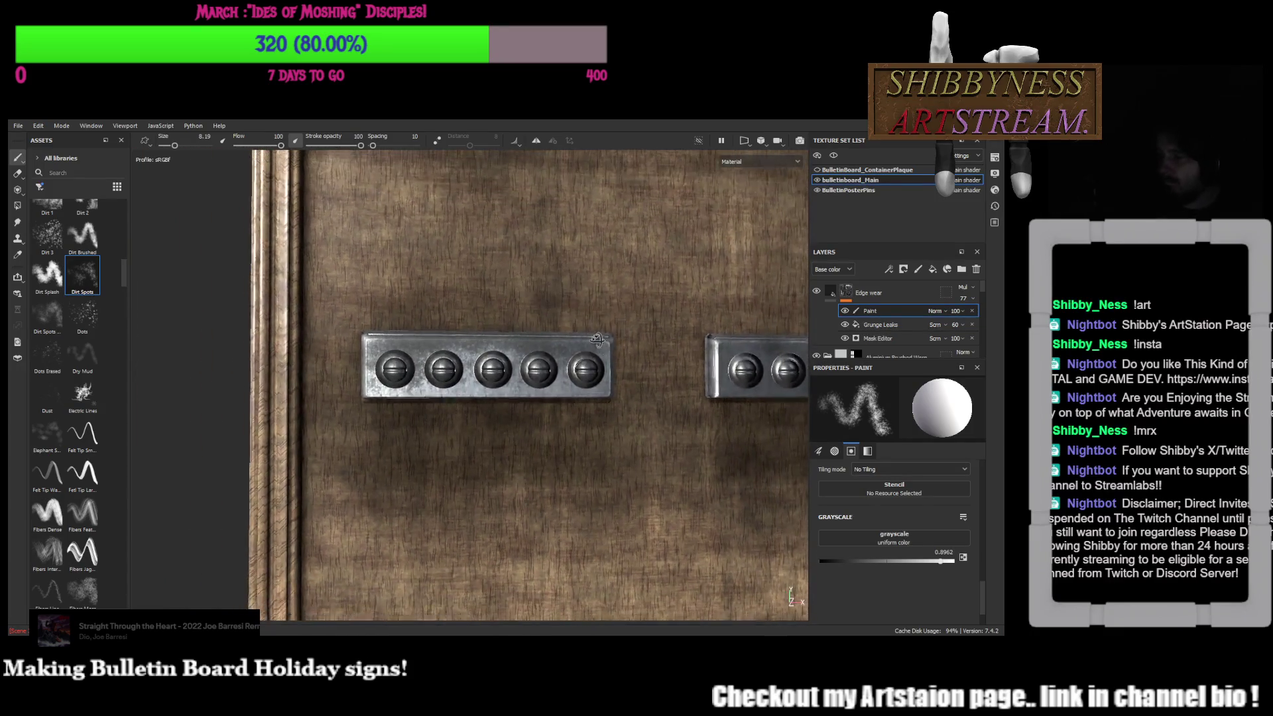
pyautogui.keyDown('alt'); pyautogui.moveTo(602, 339); pyautogui.dragTo(545, 364); pyautogui.keyUp('alt')
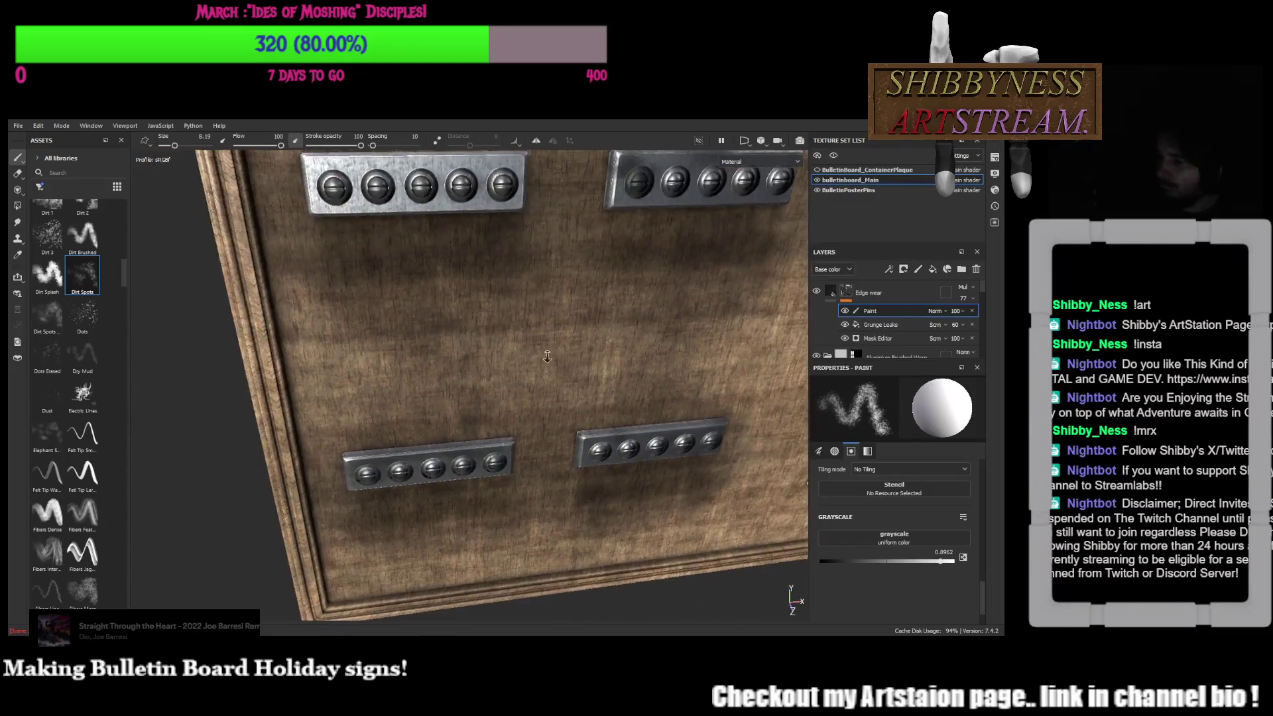
pyautogui.keyDown('alt'); pyautogui.moveTo(545, 365); pyautogui.dragTo(553, 401, button='right'); pyautogui.keyUp('alt')
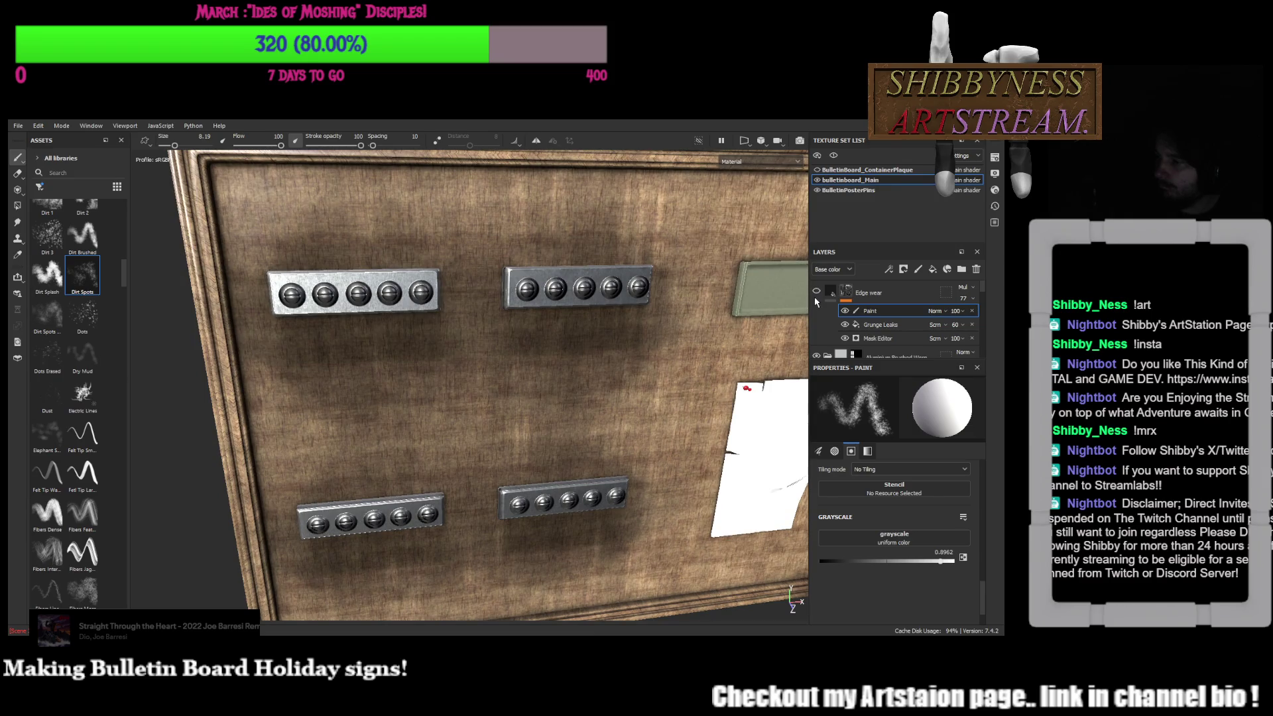
pyautogui.scroll(-2, 818, 296)
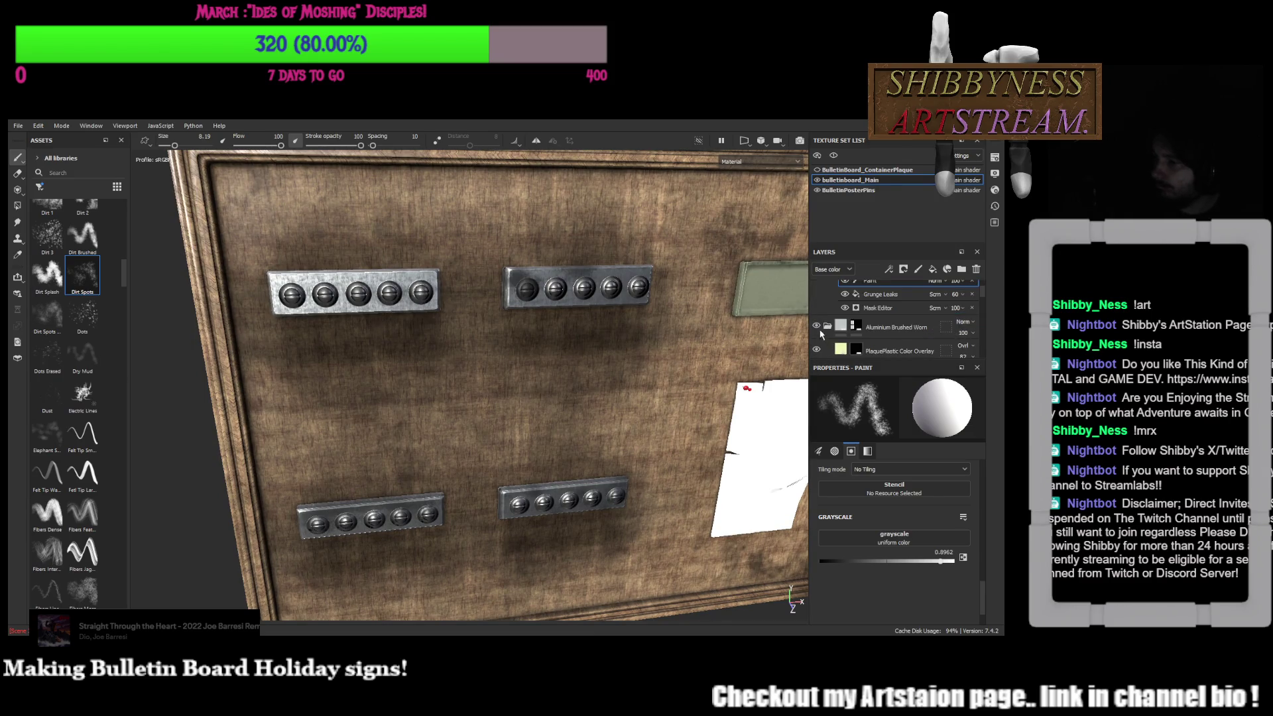
# Toggle the Aluminium and Wood Acajou layers to compare, expand Wood Acajou and check the Dirt layer
pyautogui.click(817, 327)
pyautogui.scroll(-2, 819, 321)
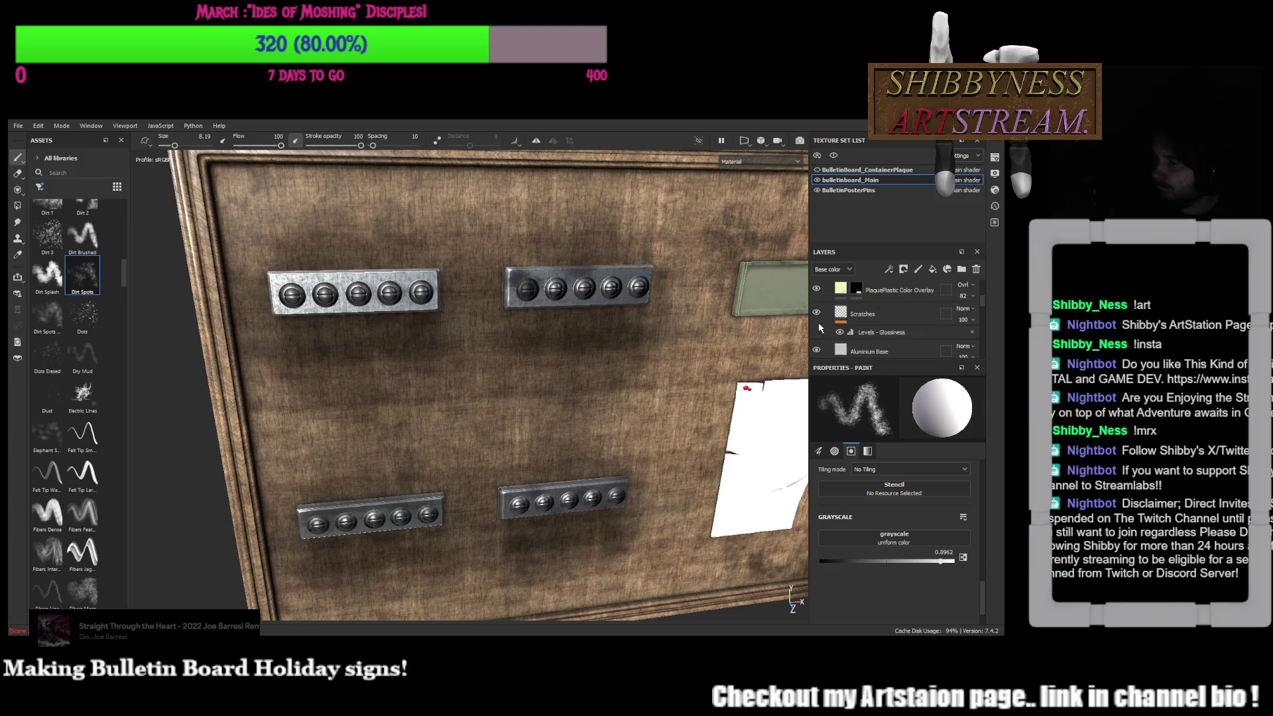
pyautogui.scroll(-1, 821, 326)
pyautogui.click(816, 327)
pyautogui.click(817, 327)
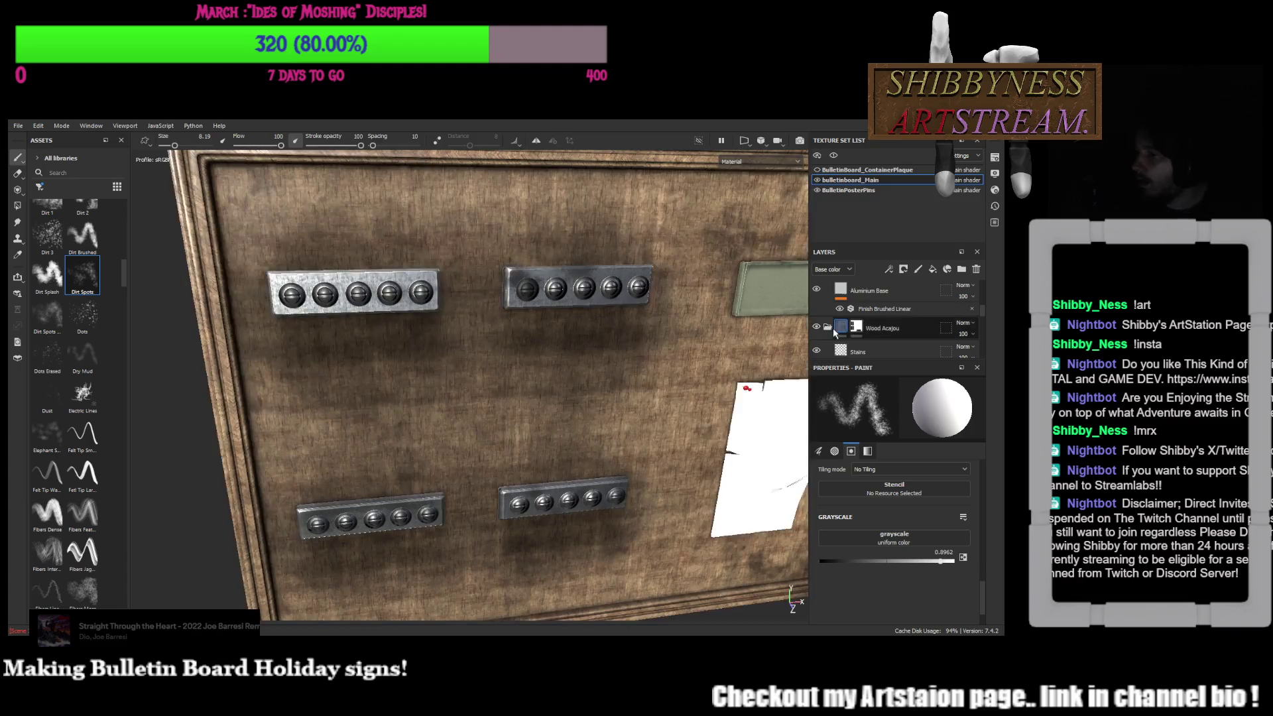
pyautogui.click(859, 335)
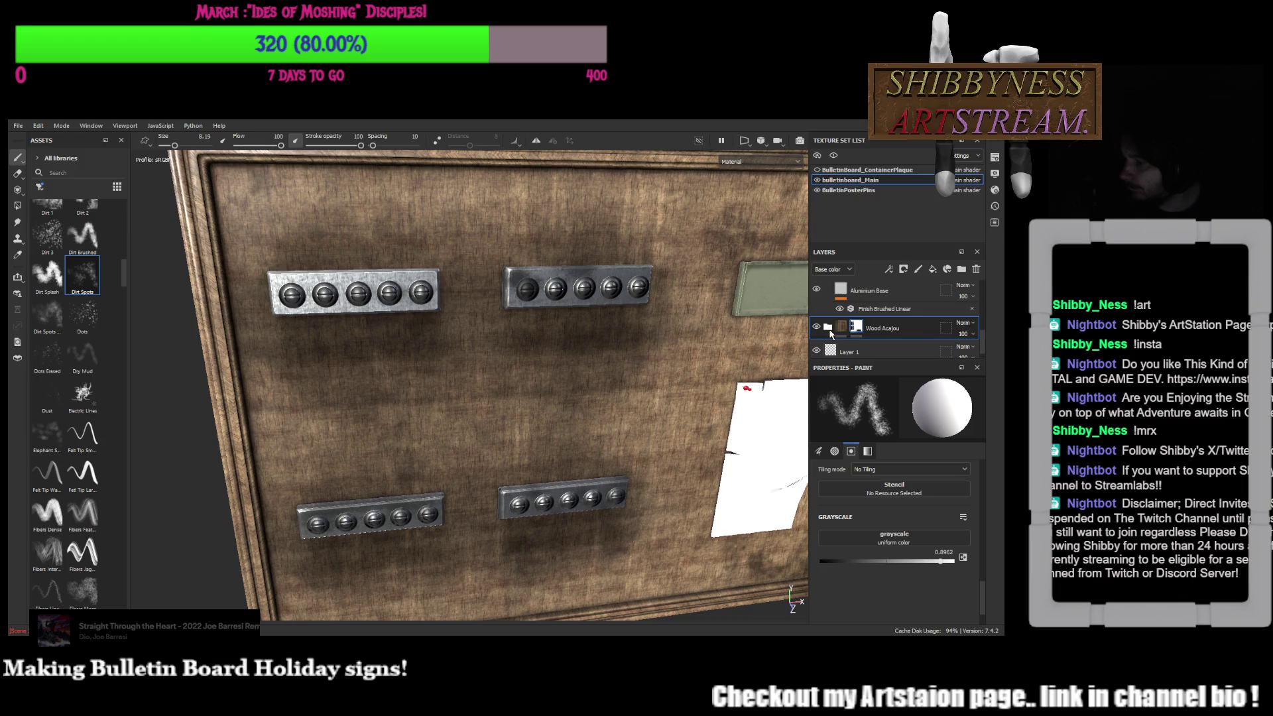
pyautogui.click(828, 329)
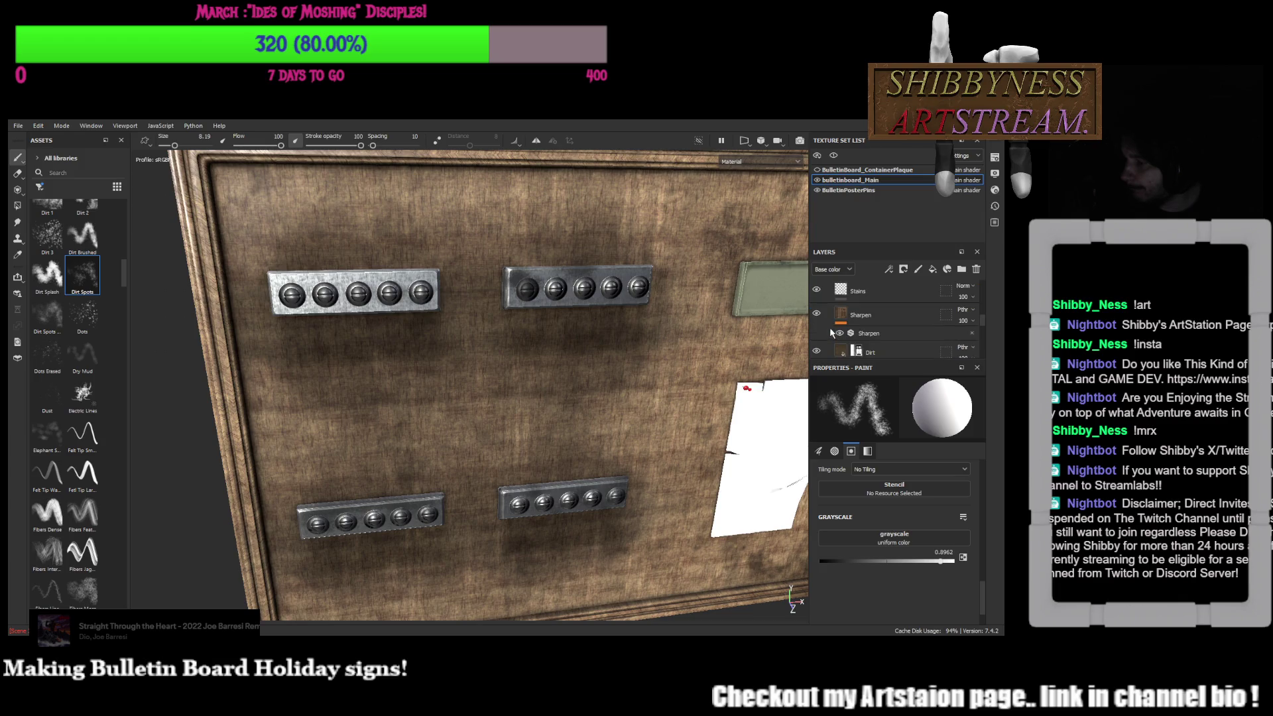
pyautogui.click(817, 352)
pyautogui.click(817, 351)
pyautogui.scroll(-1, 850, 345)
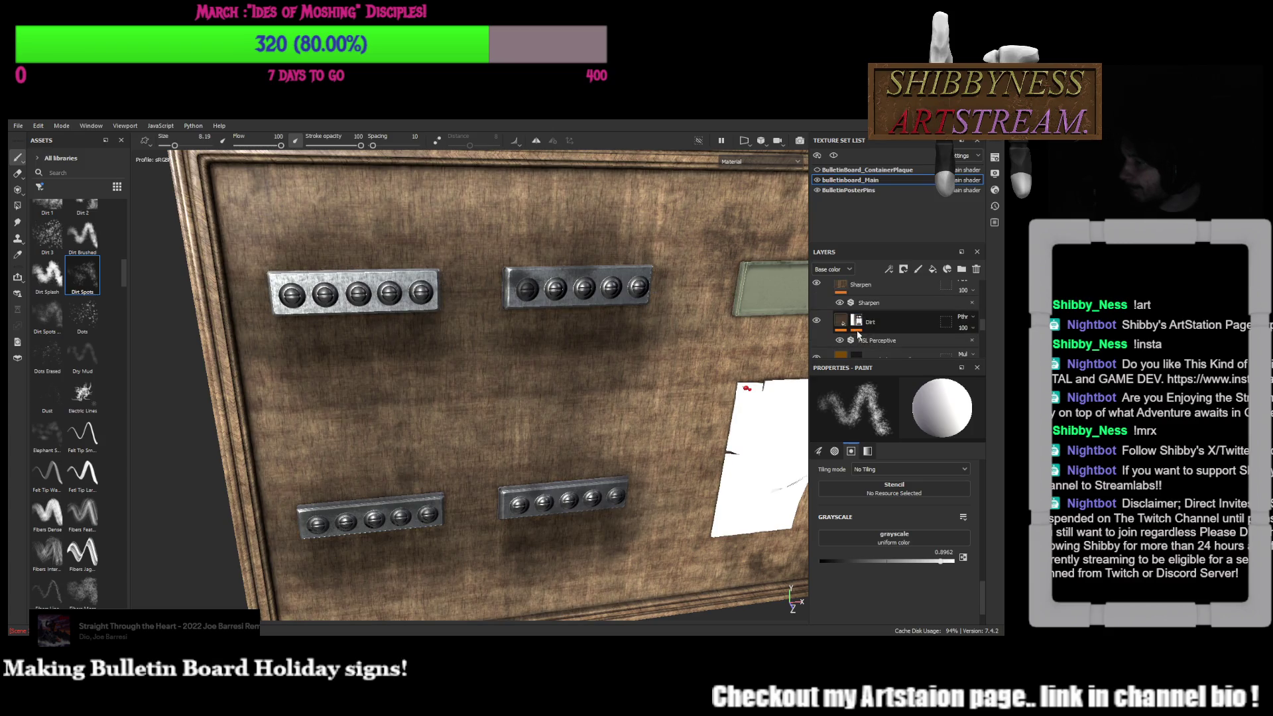
# Add a Dirt generator to the Dirt layer, remove the HSL Perceptive filter and select the generator
pyautogui.click(881, 343)
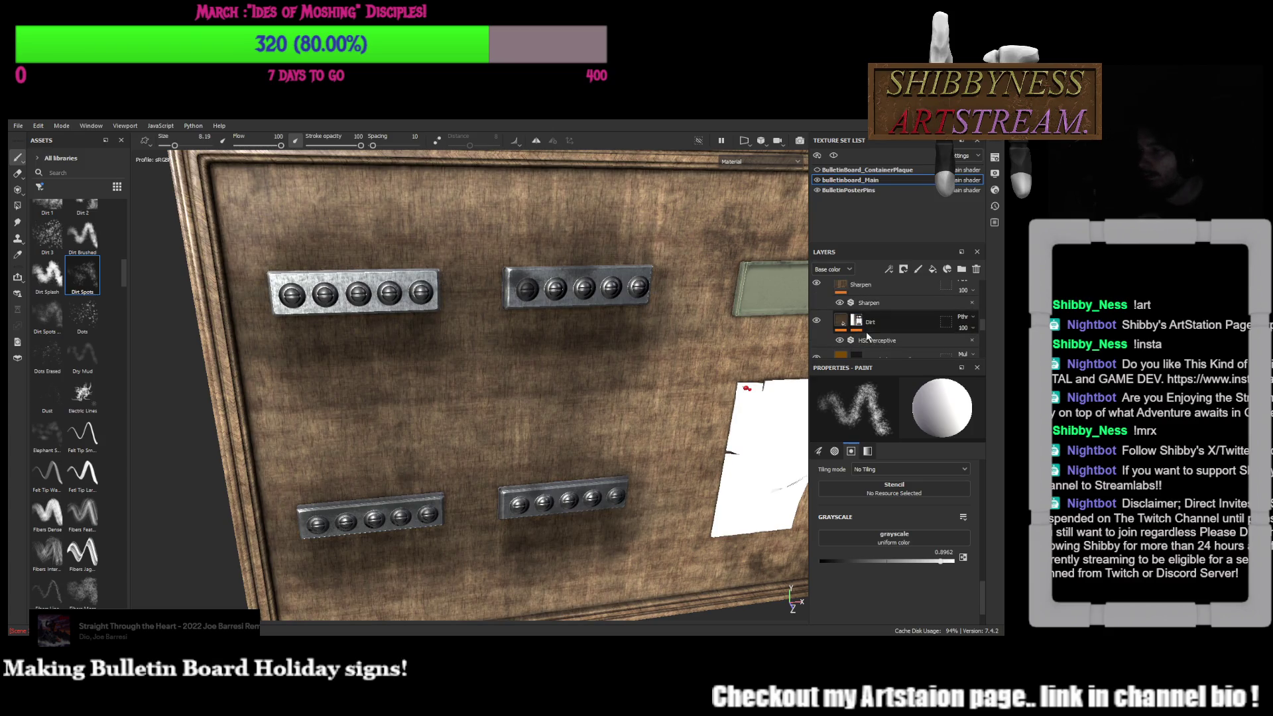
pyautogui.press('Delete')
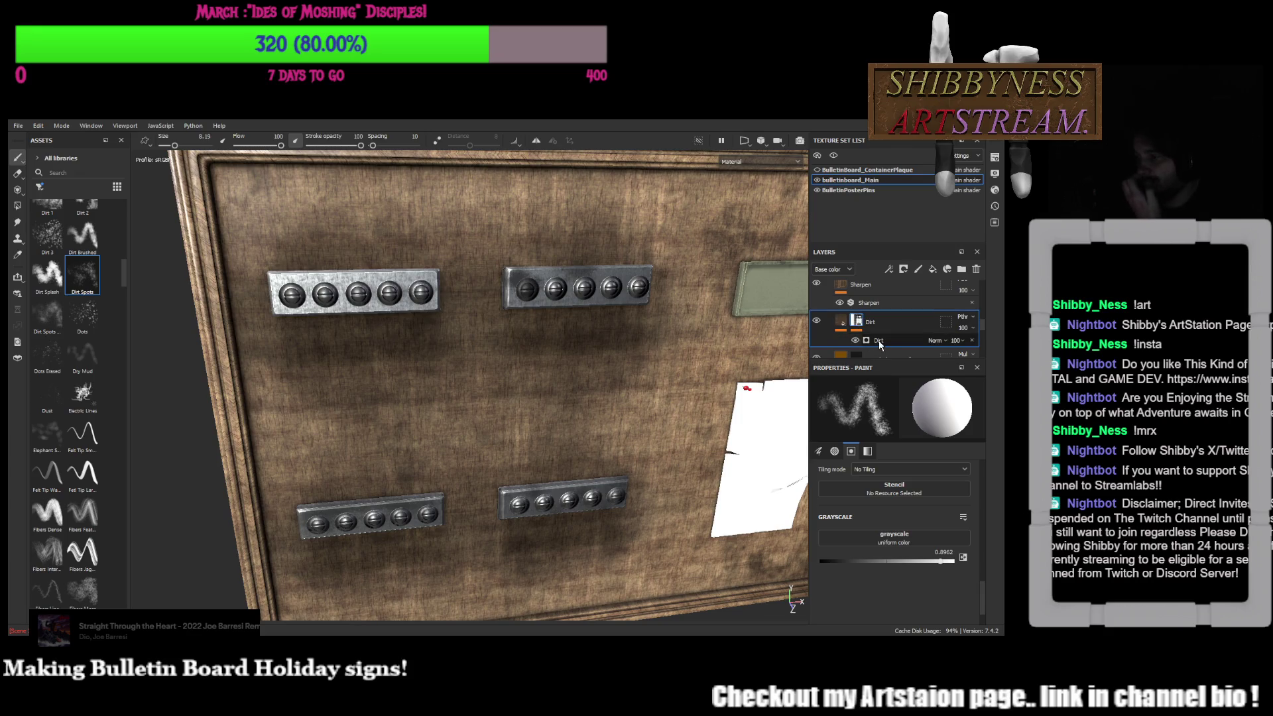
pyautogui.click(880, 342)
# Lower the dirt level, try grunge amount around 0.96 and turn off triplanar projection
pyautogui.moveTo(924, 491); pyautogui.dragTo(793, 505)
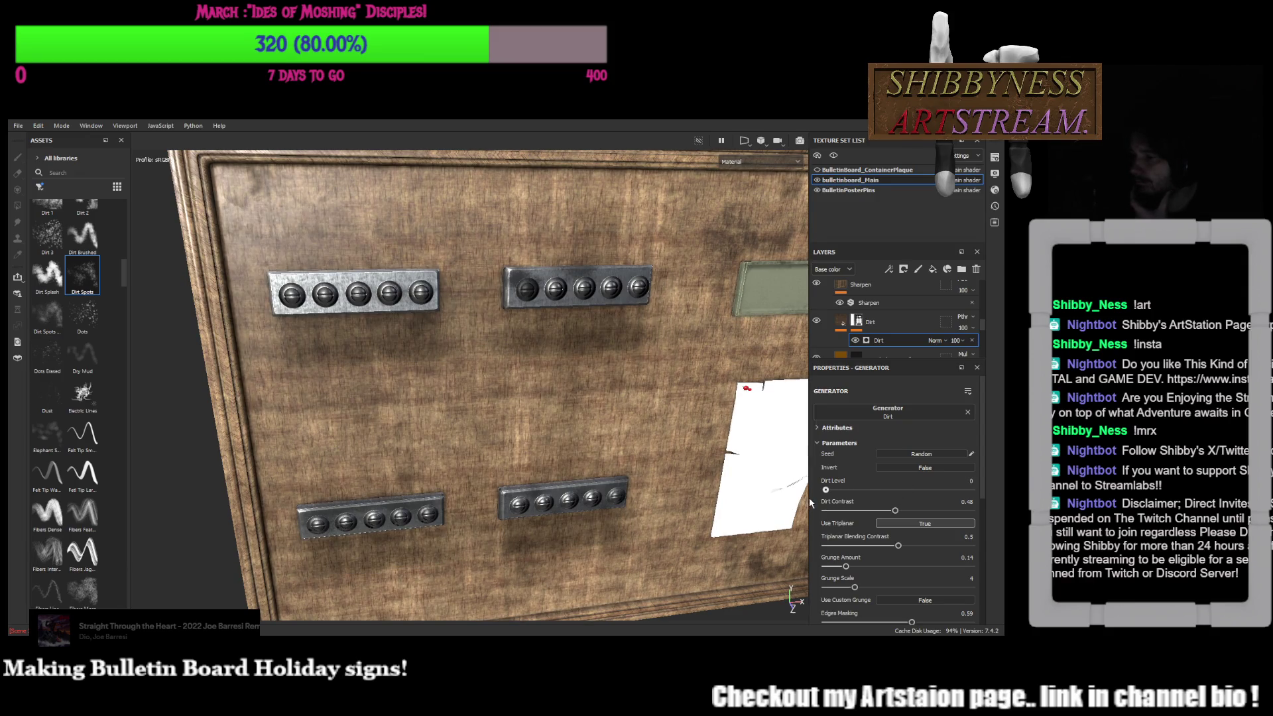
pyautogui.moveTo(830, 492); pyautogui.dragTo(847, 492)
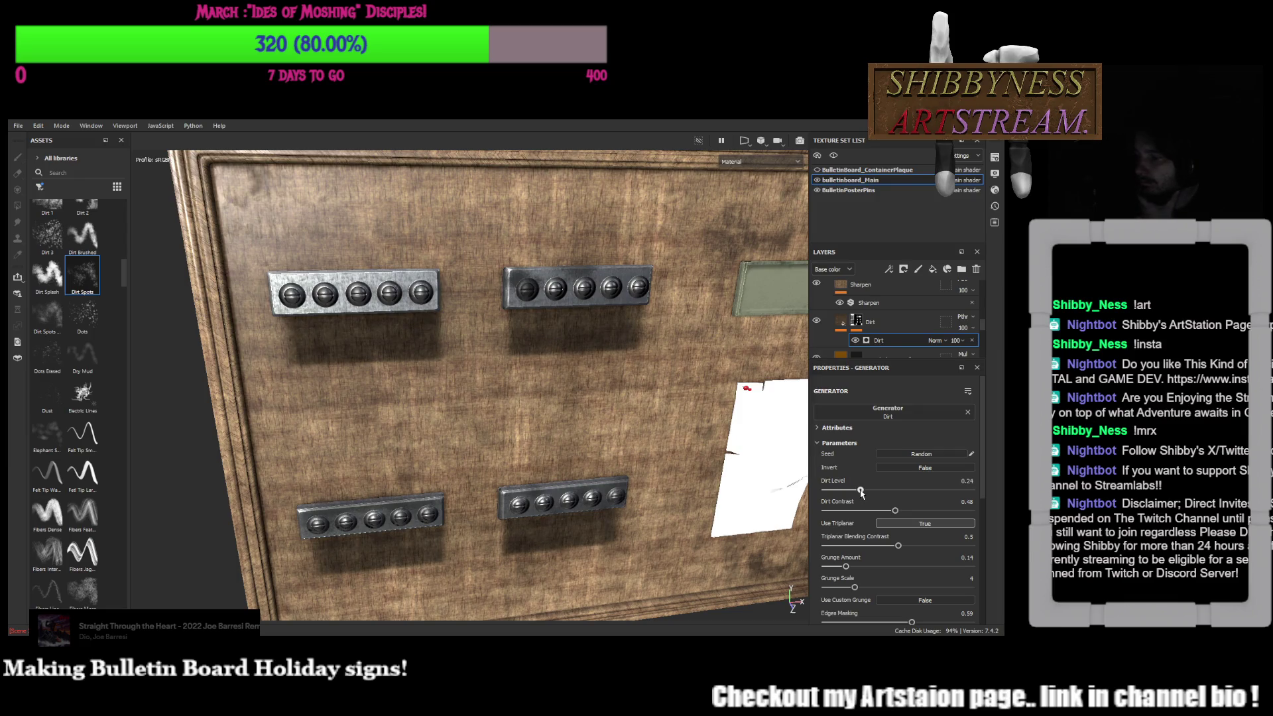
pyautogui.scroll(-3, 878, 497)
pyautogui.scroll(-2, 889, 510)
pyautogui.scroll(-1, 890, 509)
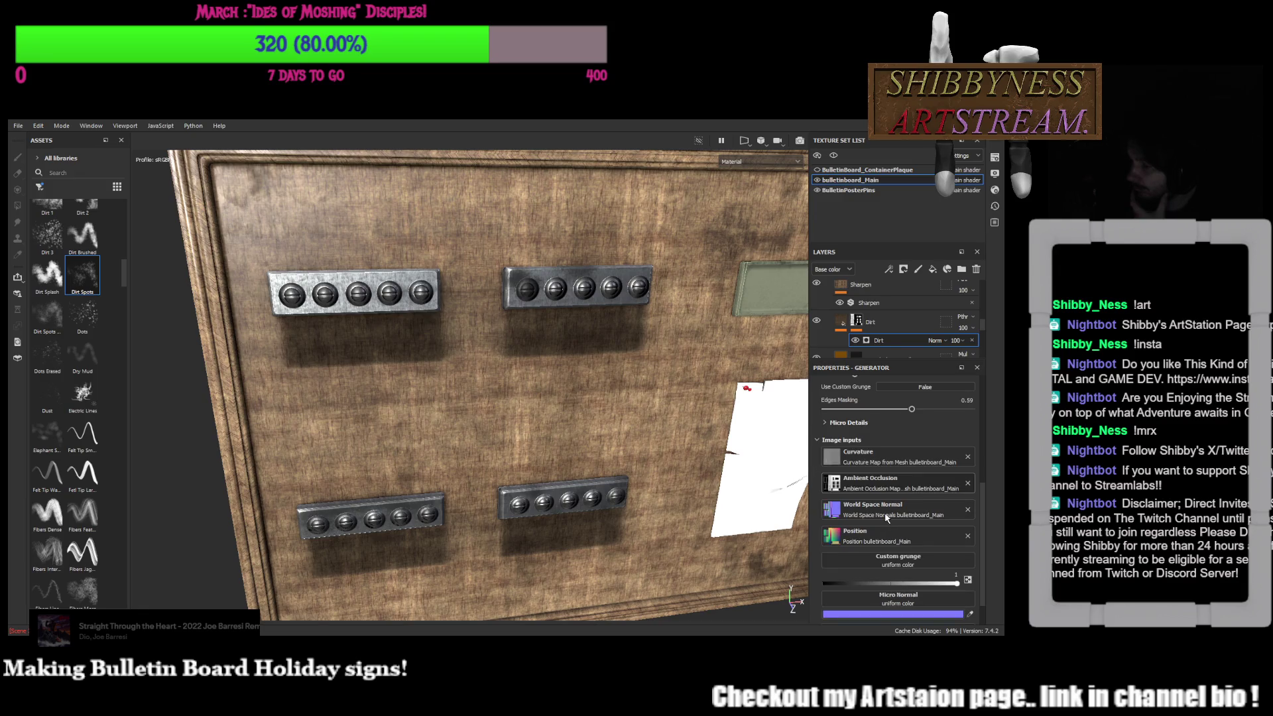
pyautogui.scroll(1, 886, 517)
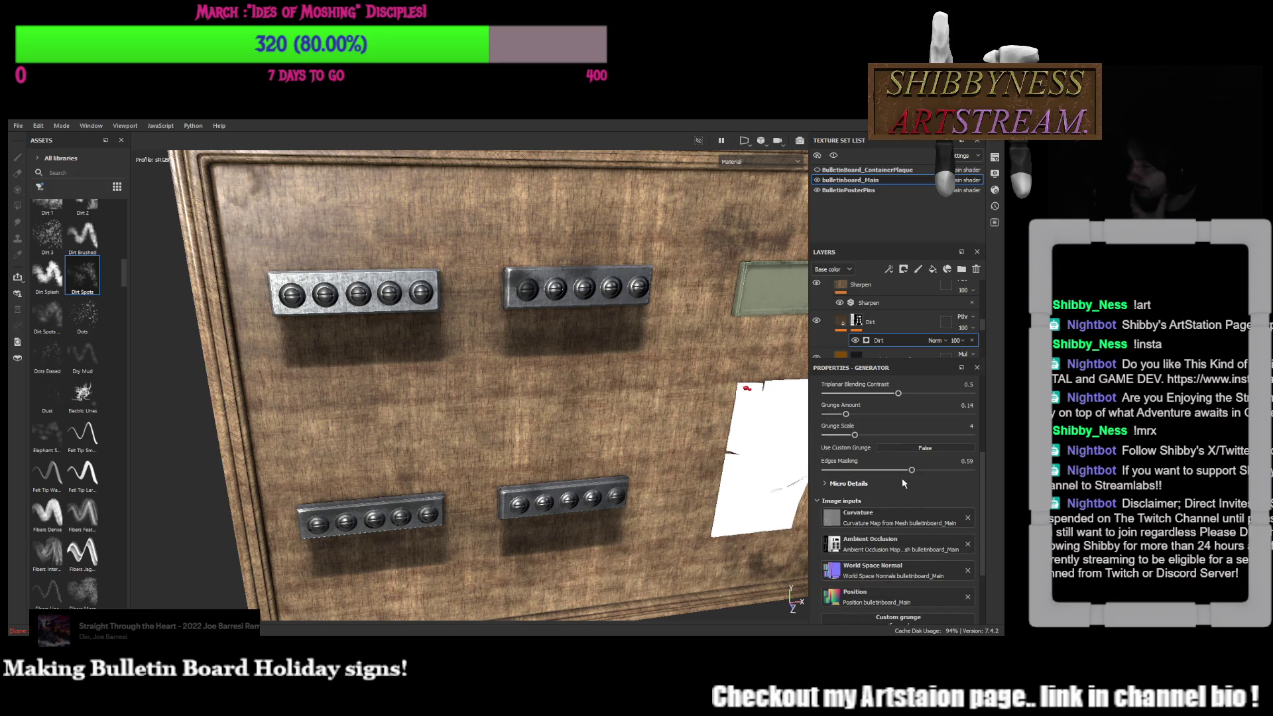
pyautogui.scroll(2, 882, 517)
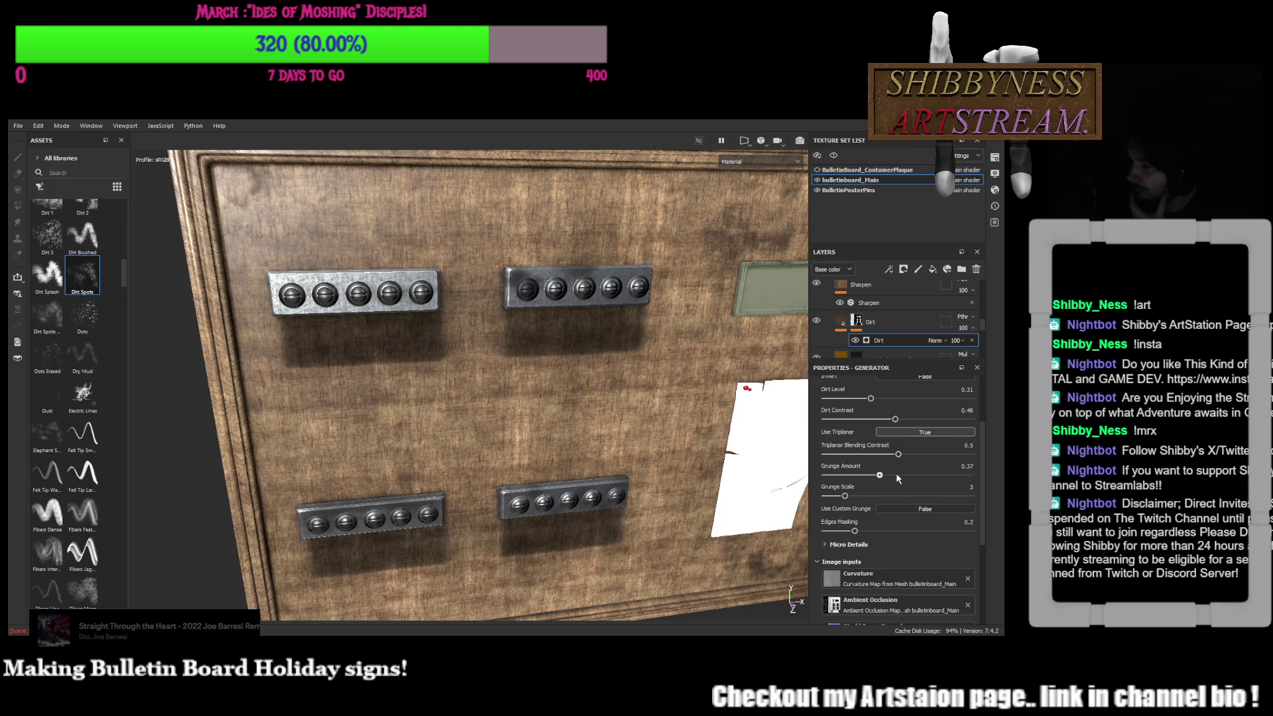
pyautogui.moveTo(893, 479); pyautogui.dragTo(832, 477)
pyautogui.moveTo(883, 467); pyautogui.dragTo(964, 467)
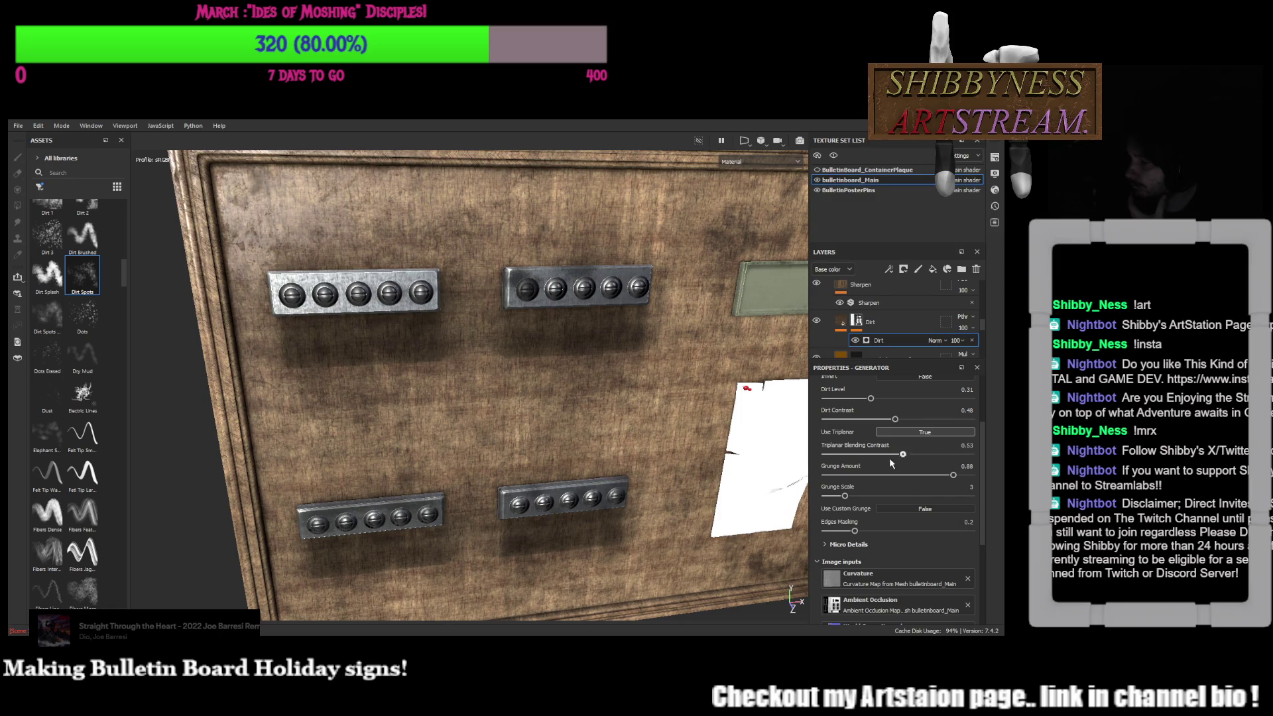
pyautogui.click(907, 433)
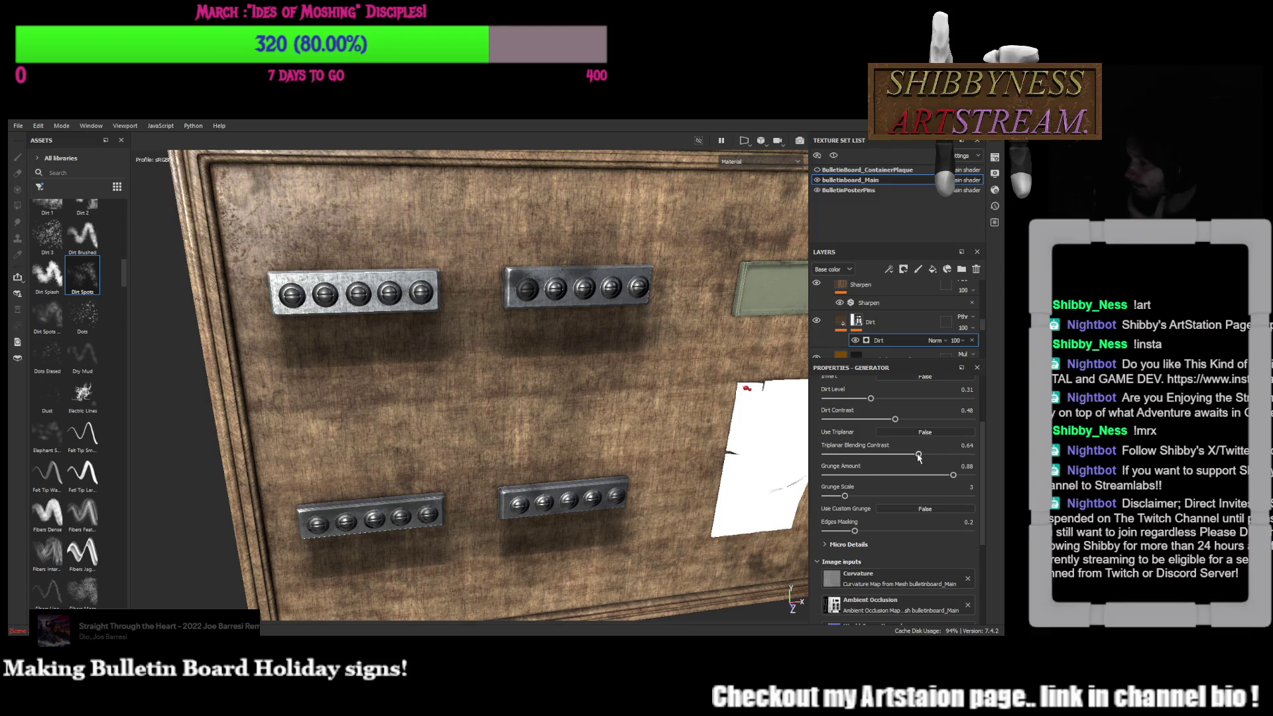
# Settle grunge amount near 0.45, lower dirt contrast and set dirt level to 0.3
pyautogui.moveTo(913, 479)
pyautogui.mouseDown()
pyautogui.moveTo(891, 478)
pyautogui.moveTo(935, 477)
pyautogui.mouseUp()
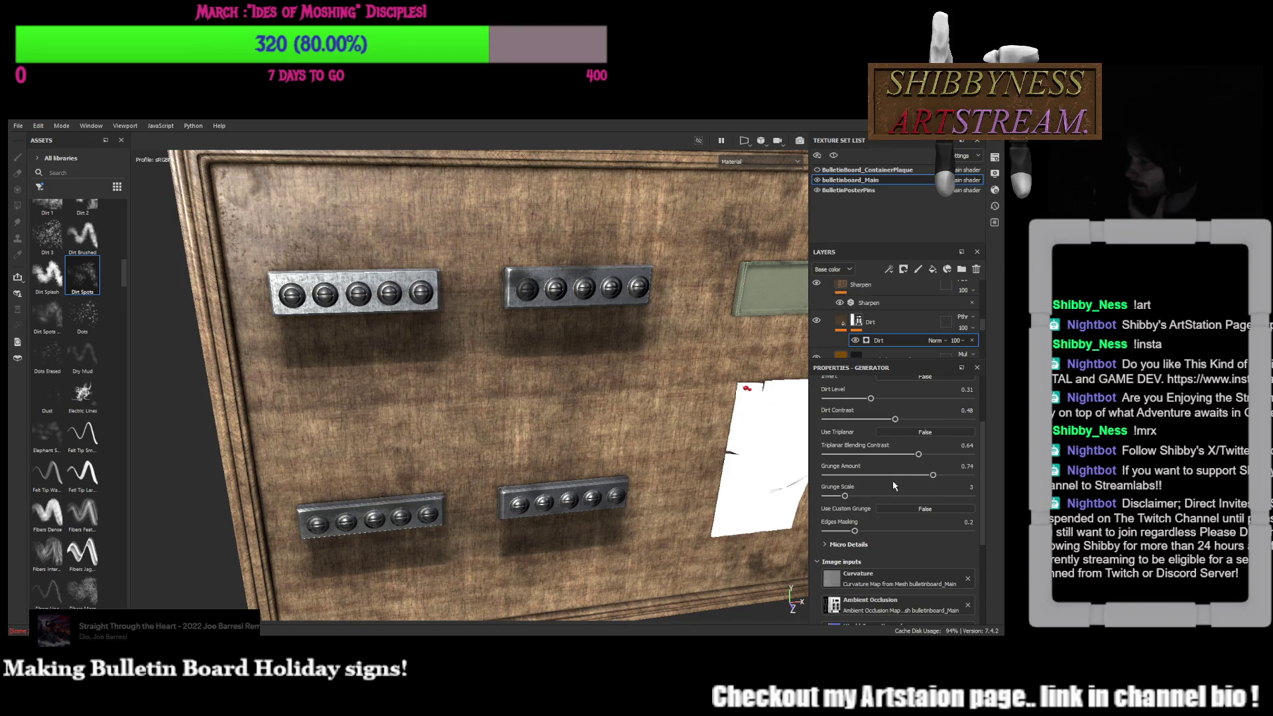
pyautogui.scroll(2, 894, 486)
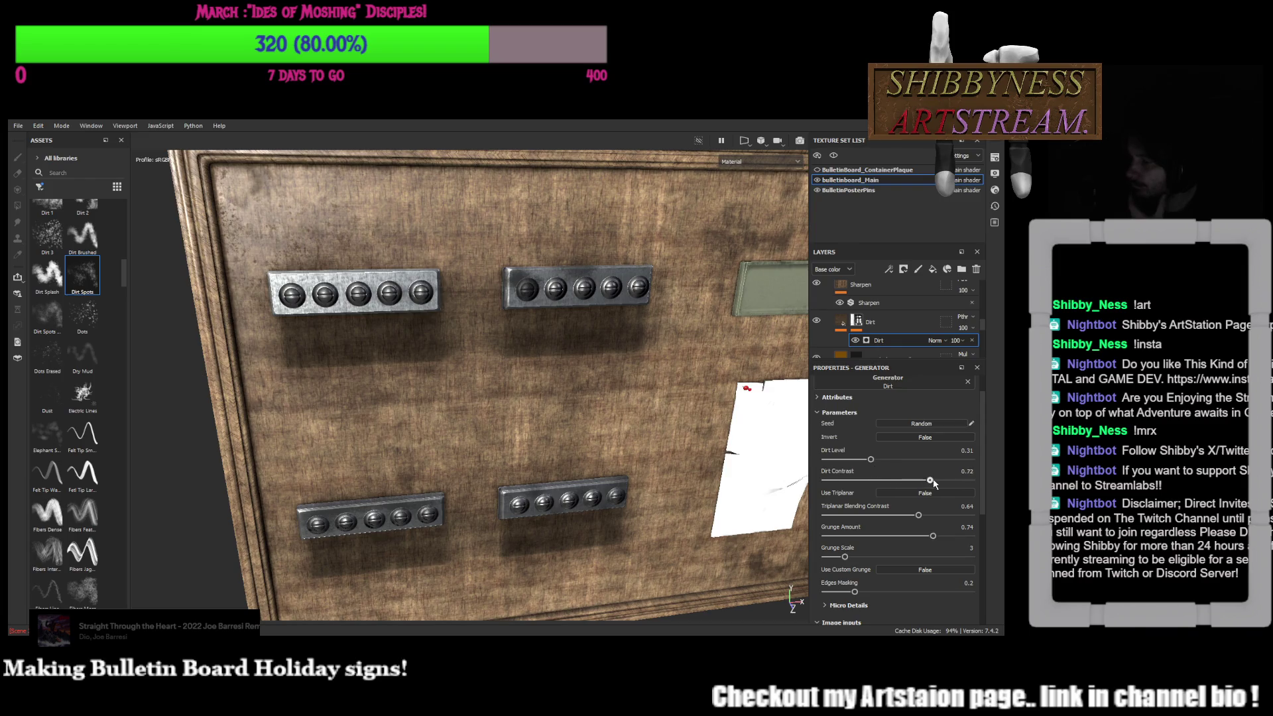
pyautogui.moveTo(888, 491); pyautogui.dragTo(861, 491)
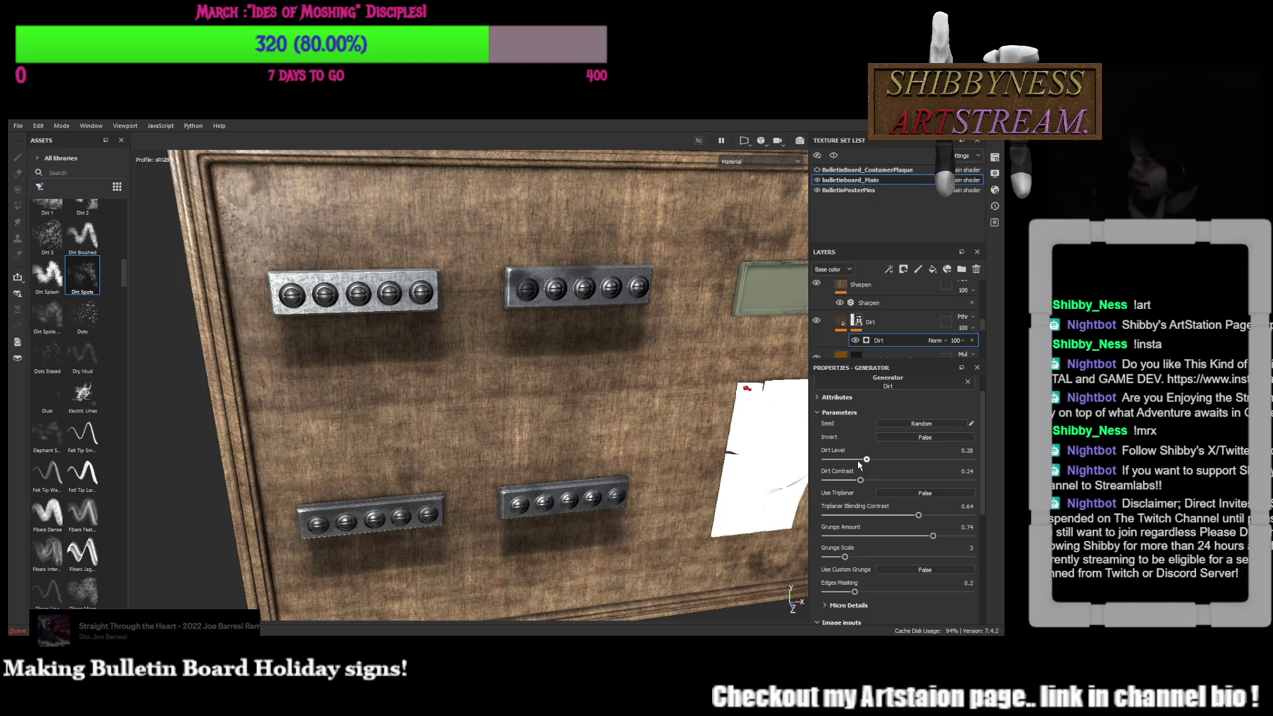
pyautogui.moveTo(847, 458)
pyautogui.mouseDown()
pyautogui.moveTo(919, 470)
pyautogui.moveTo(860, 474)
pyautogui.moveTo(870, 467)
pyautogui.mouseUp()
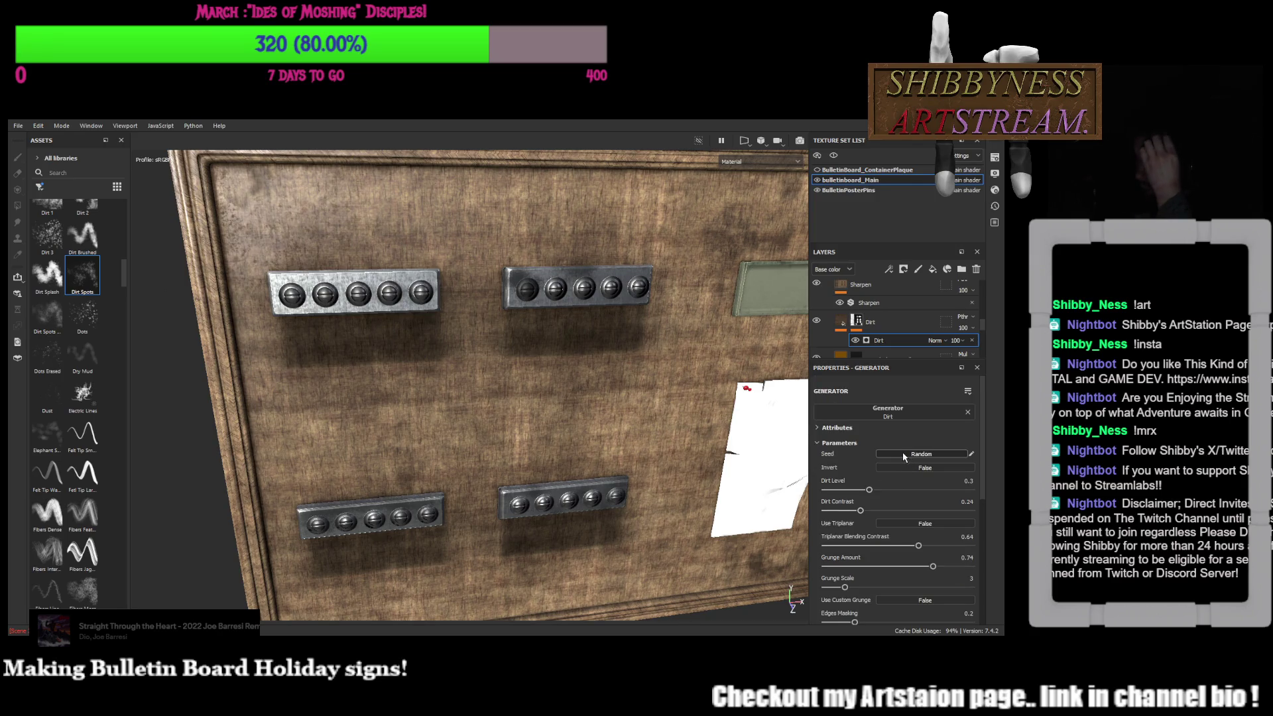
# Reshuffle the dirt random seed three times, then drag Dirt Cavities from the library toward the Dirt layer
pyautogui.click(904, 452)
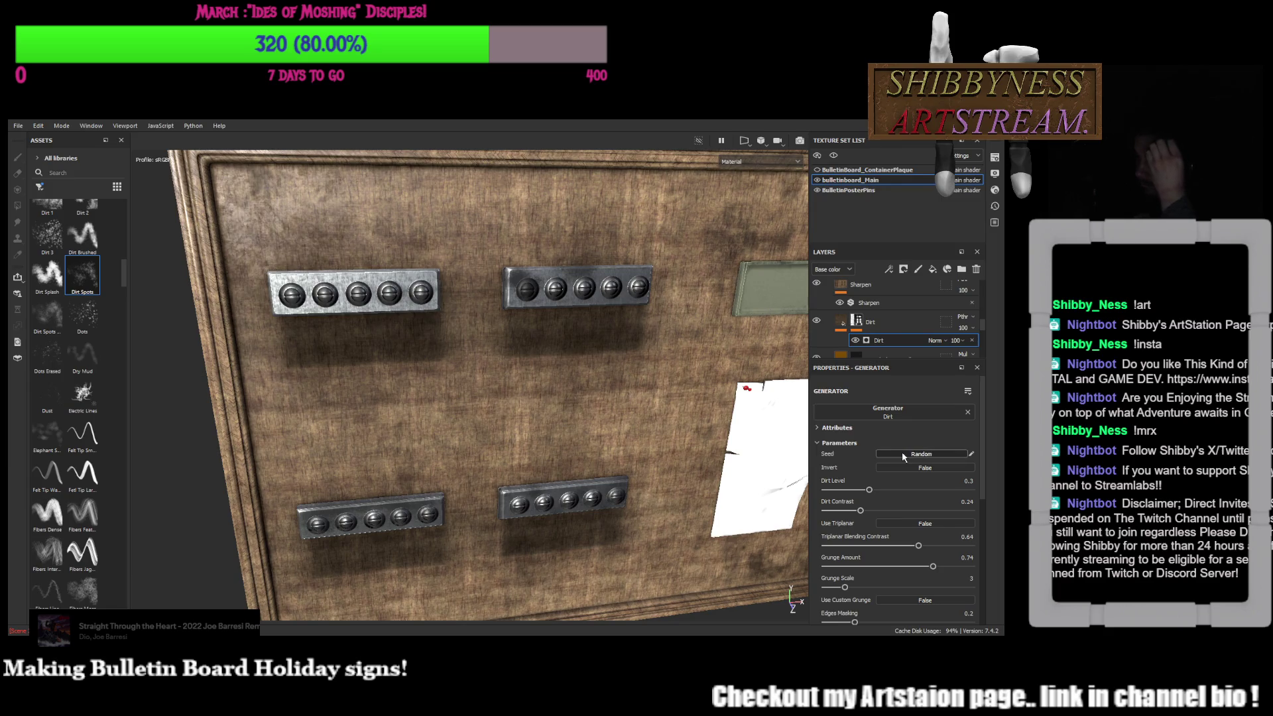
pyautogui.click(904, 454)
pyautogui.click(904, 454)
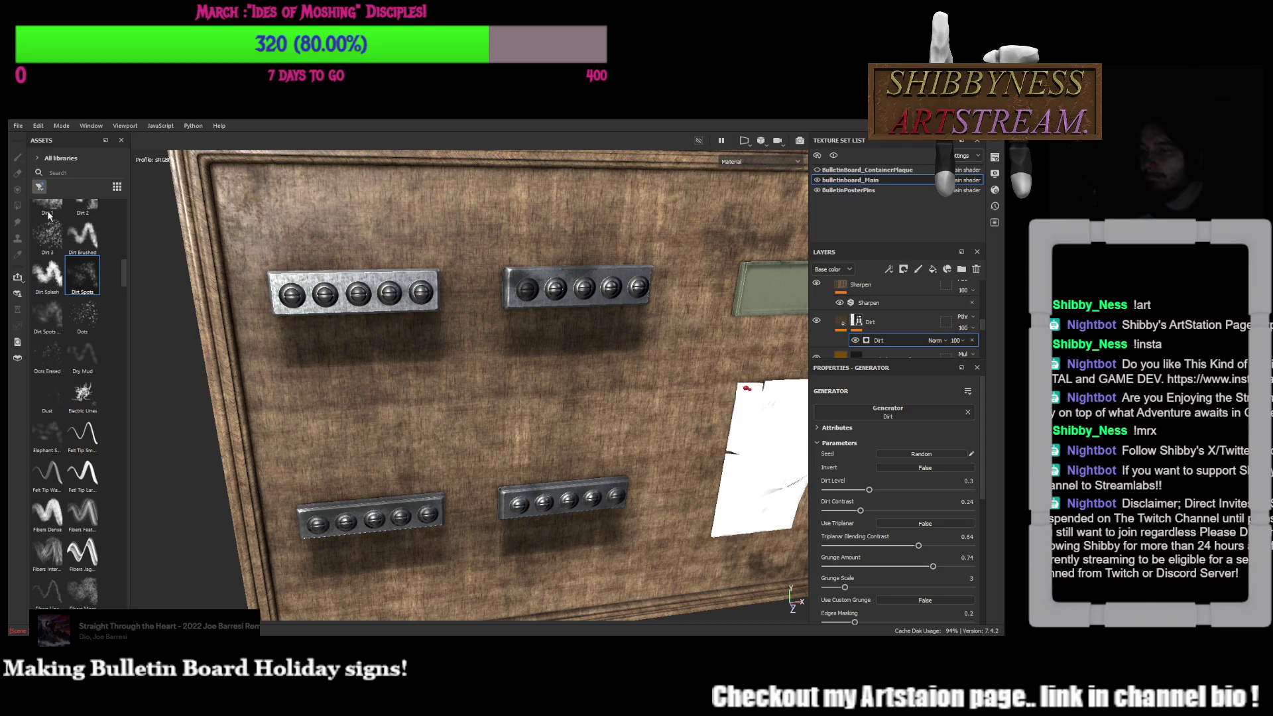
pyautogui.scroll(-10, 47, 214)
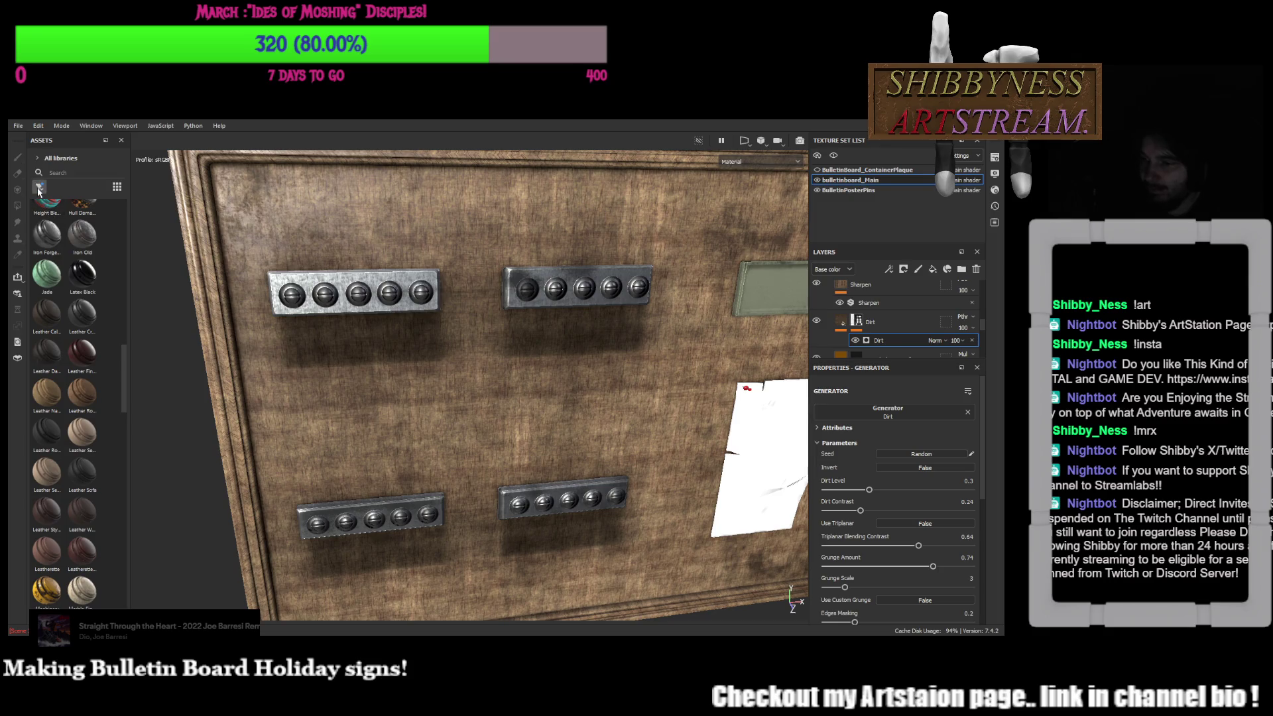
pyautogui.scroll(-10, 114, 477)
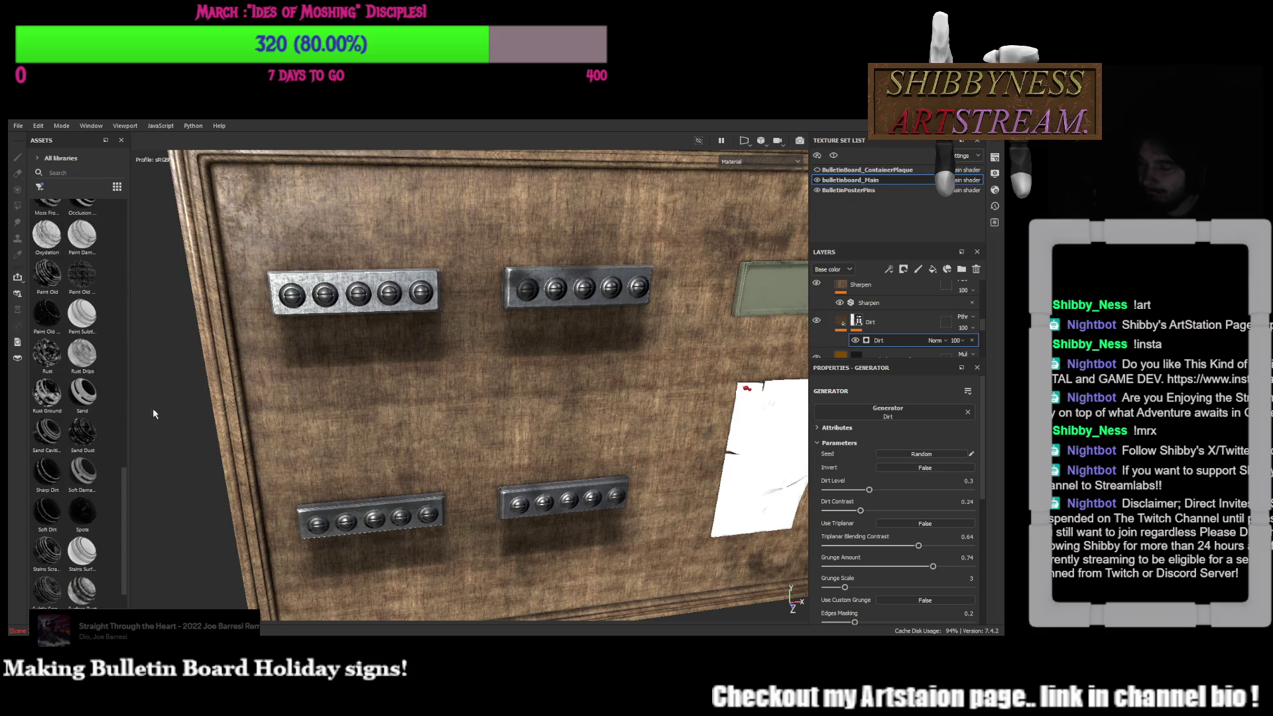
pyautogui.scroll(1, 123, 473)
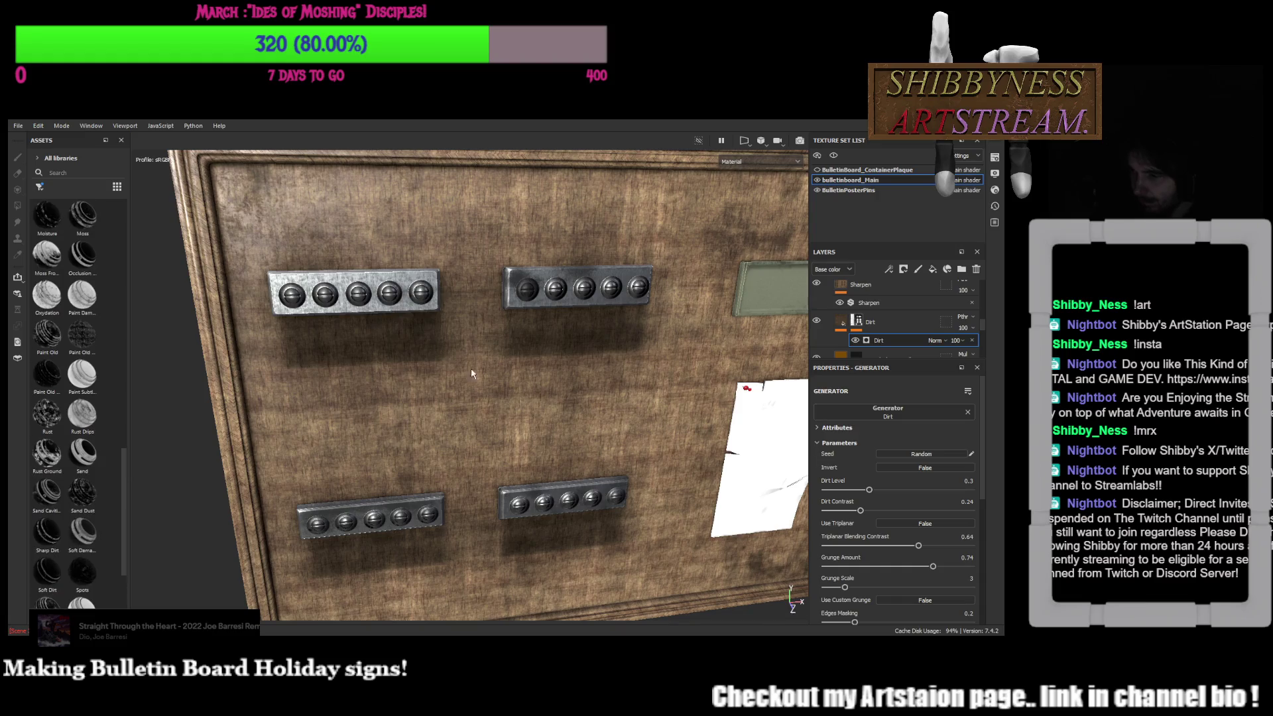
pyautogui.moveTo(126, 479); pyautogui.dragTo(132, 375)
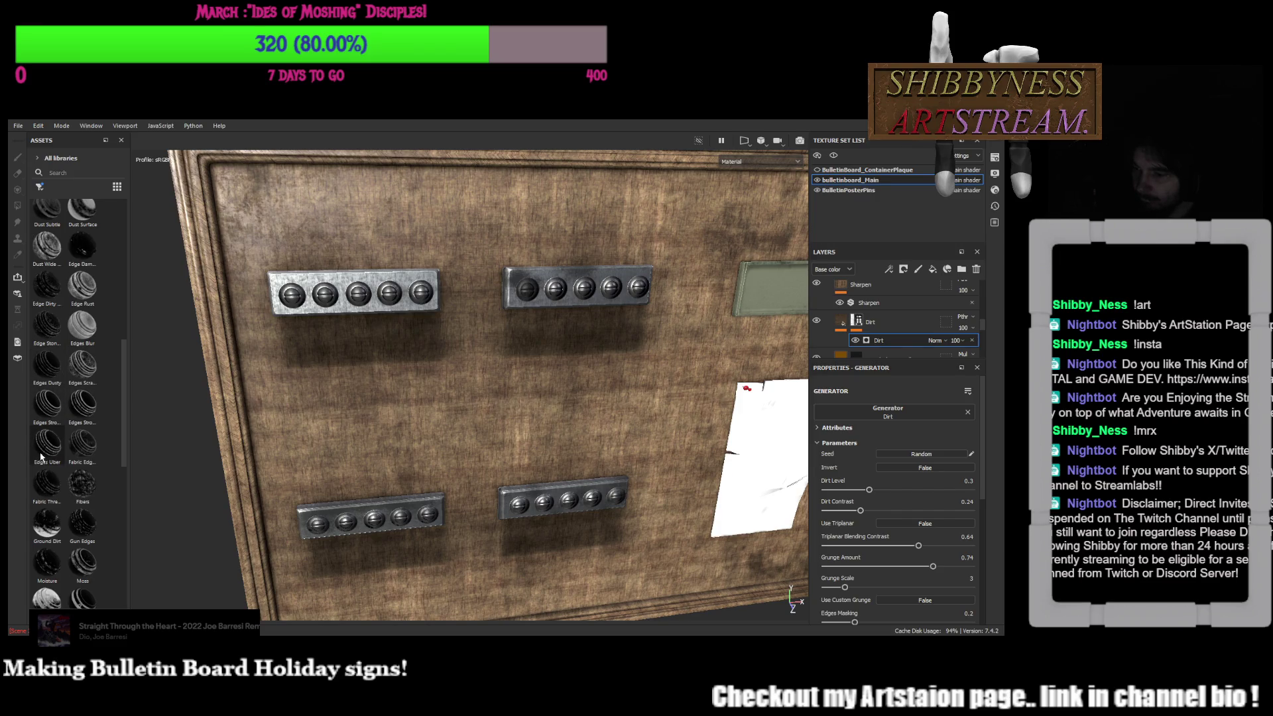
pyautogui.scroll(-3, 81, 455)
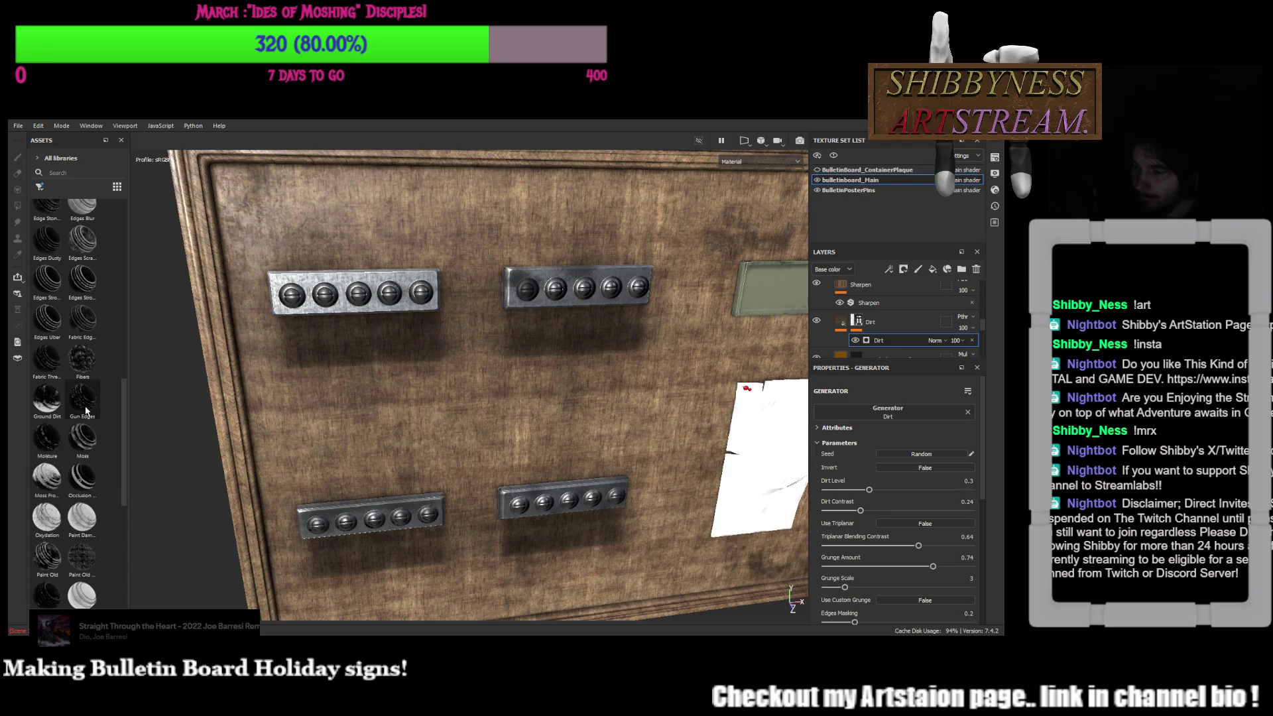
pyautogui.scroll(4, 87, 410)
pyautogui.scroll(5, 88, 413)
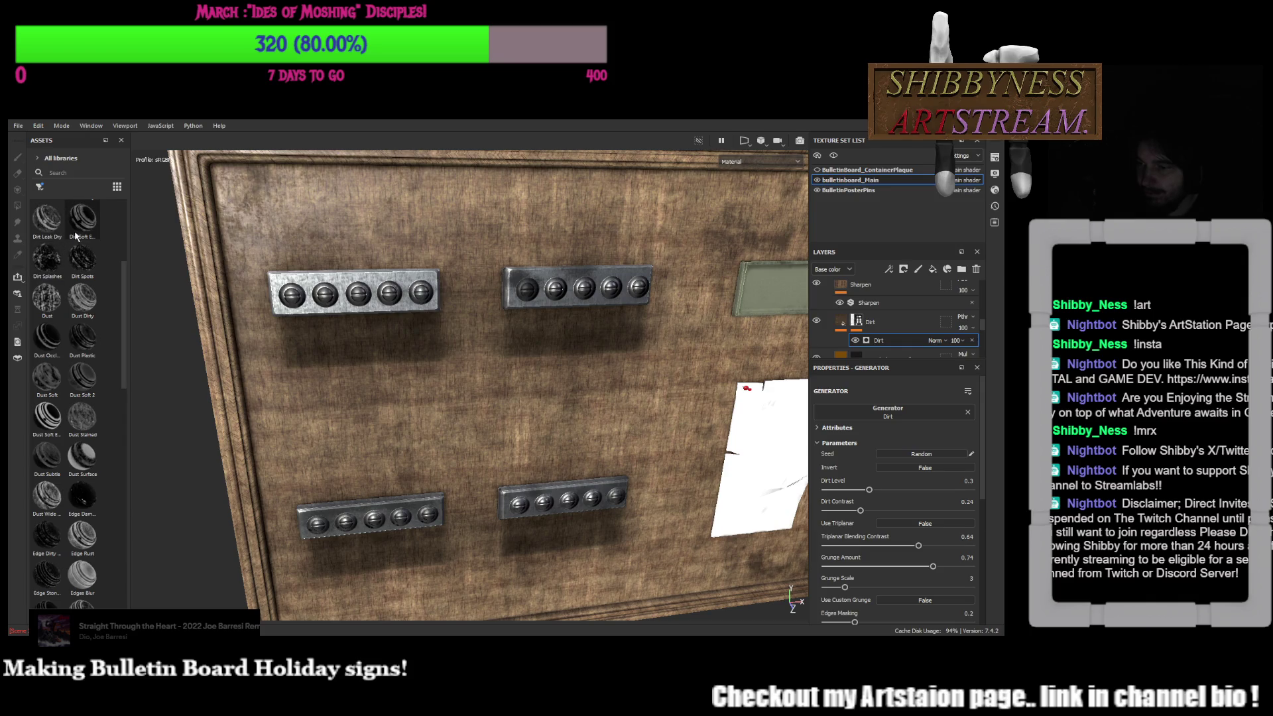
pyautogui.scroll(3, 80, 258)
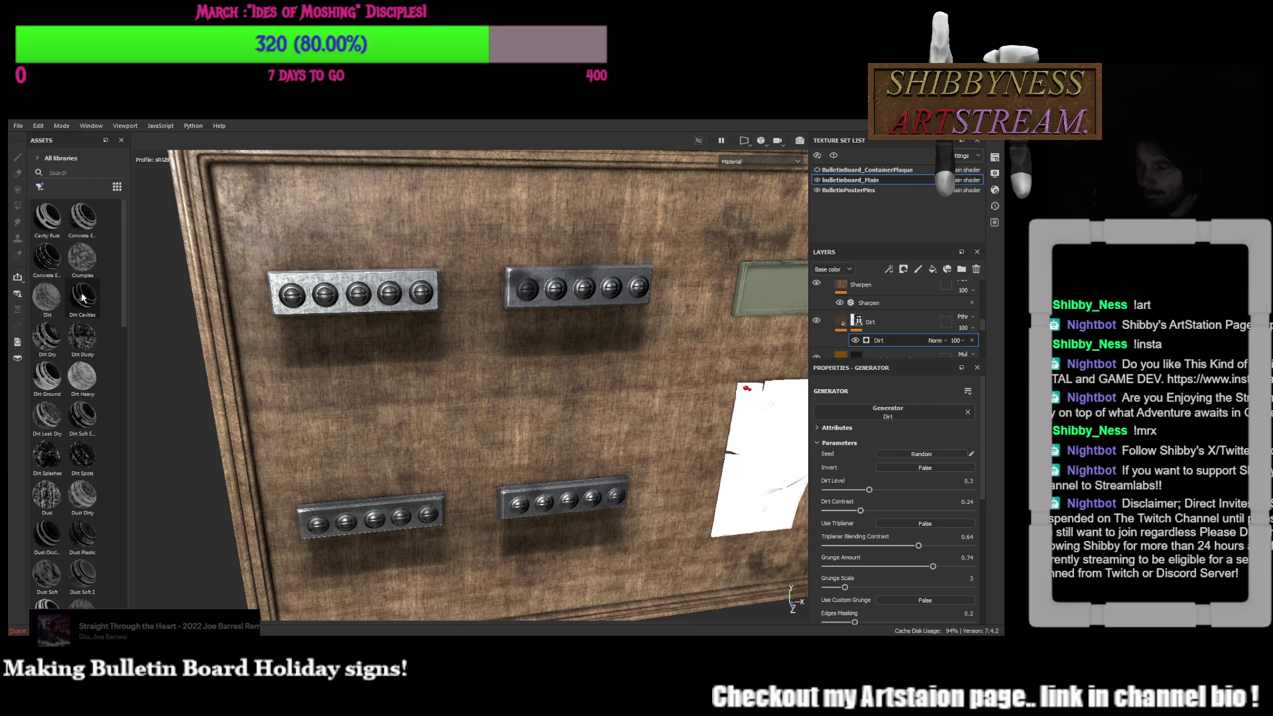
pyautogui.moveTo(83, 296); pyautogui.dragTo(869, 398)
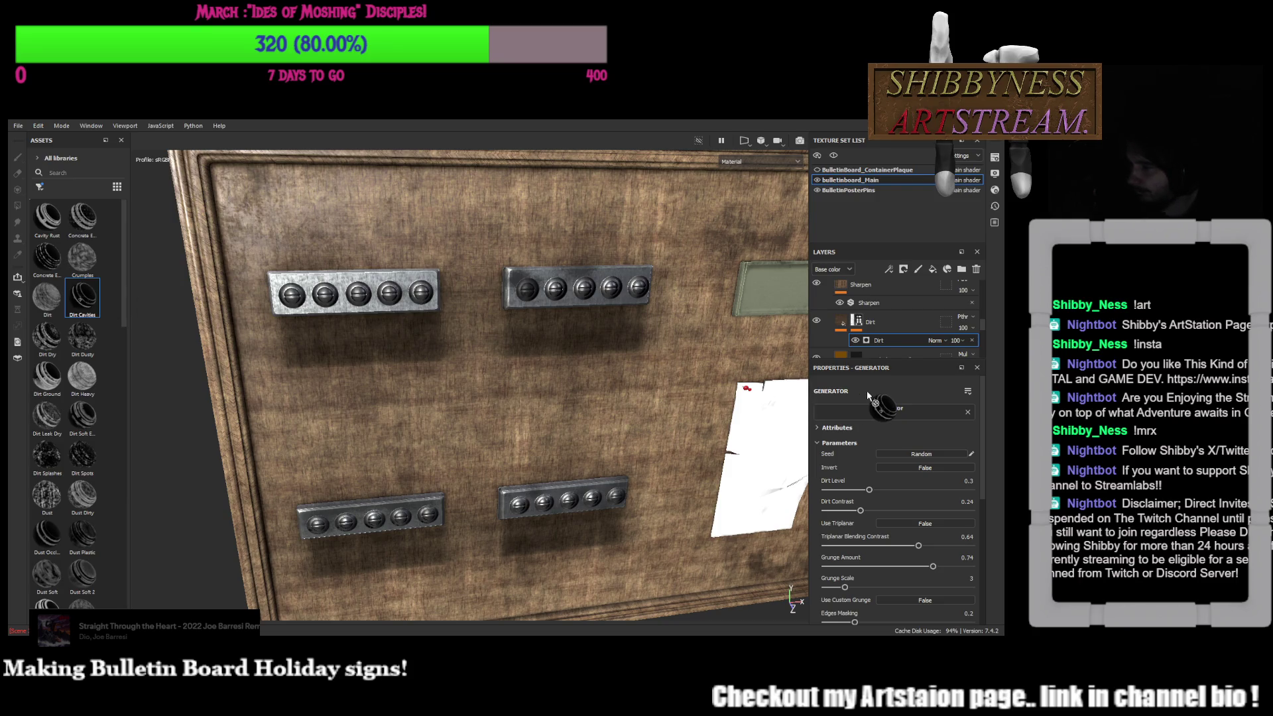
pyautogui.moveTo(870, 398); pyautogui.dragTo(877, 403)
# Drop Dirt Cavities onto the Dirt layer, expand its stack and select the Paint effect
pyautogui.moveTo(882, 336); pyautogui.dragTo(882, 332)
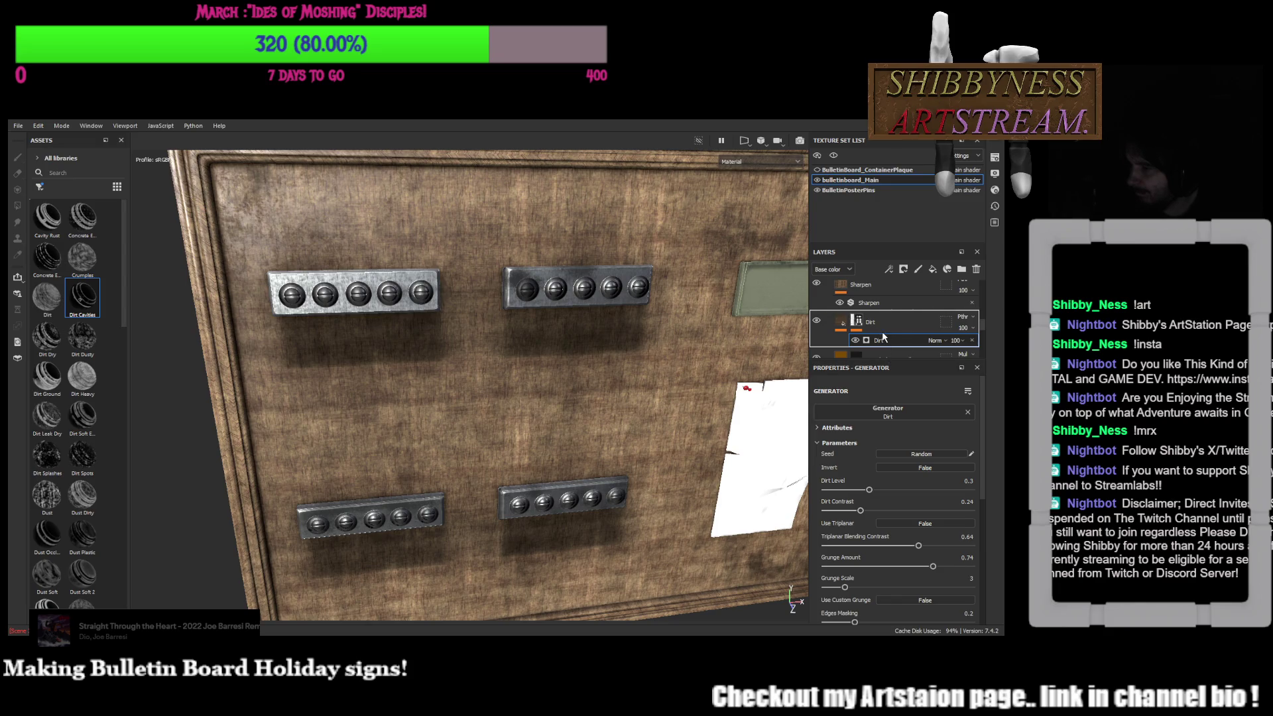
pyautogui.click(906, 331)
pyautogui.click(902, 336)
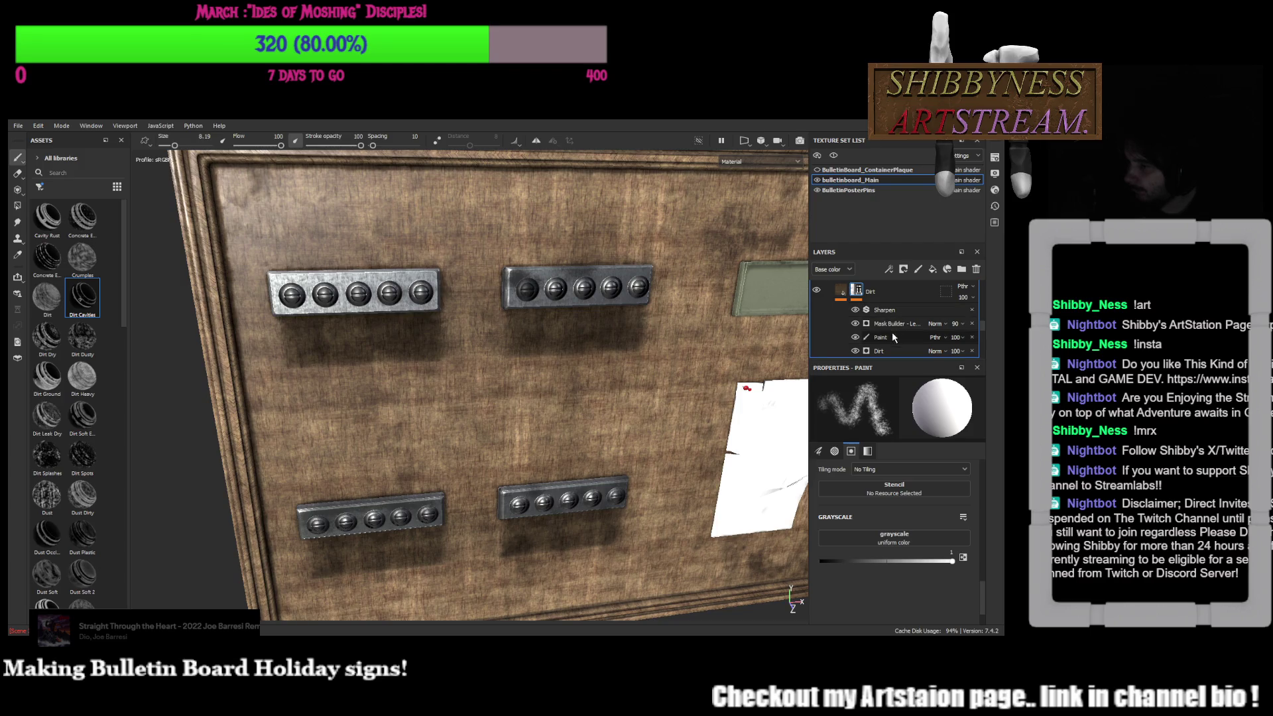
pyautogui.click(891, 337)
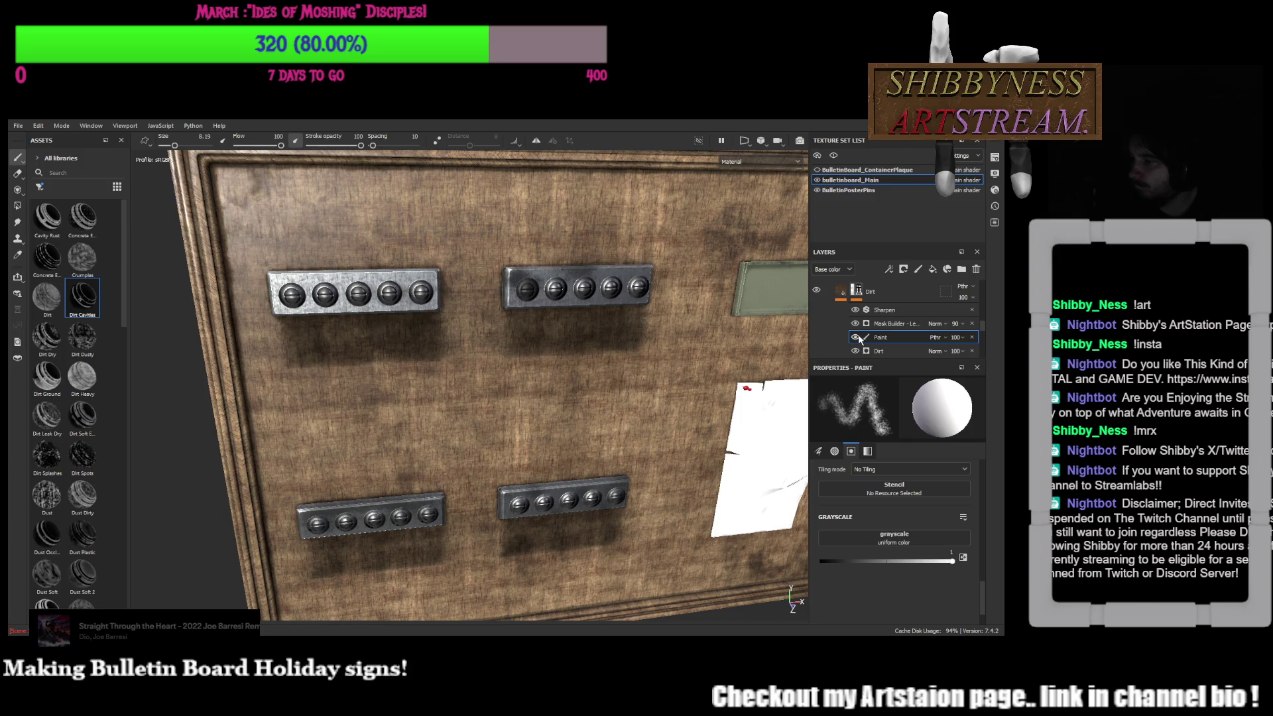
# Toggle the Paint effect to compare, then select the Mask Builder generator
pyautogui.click(856, 323)
pyautogui.click(856, 323)
pyautogui.click(895, 327)
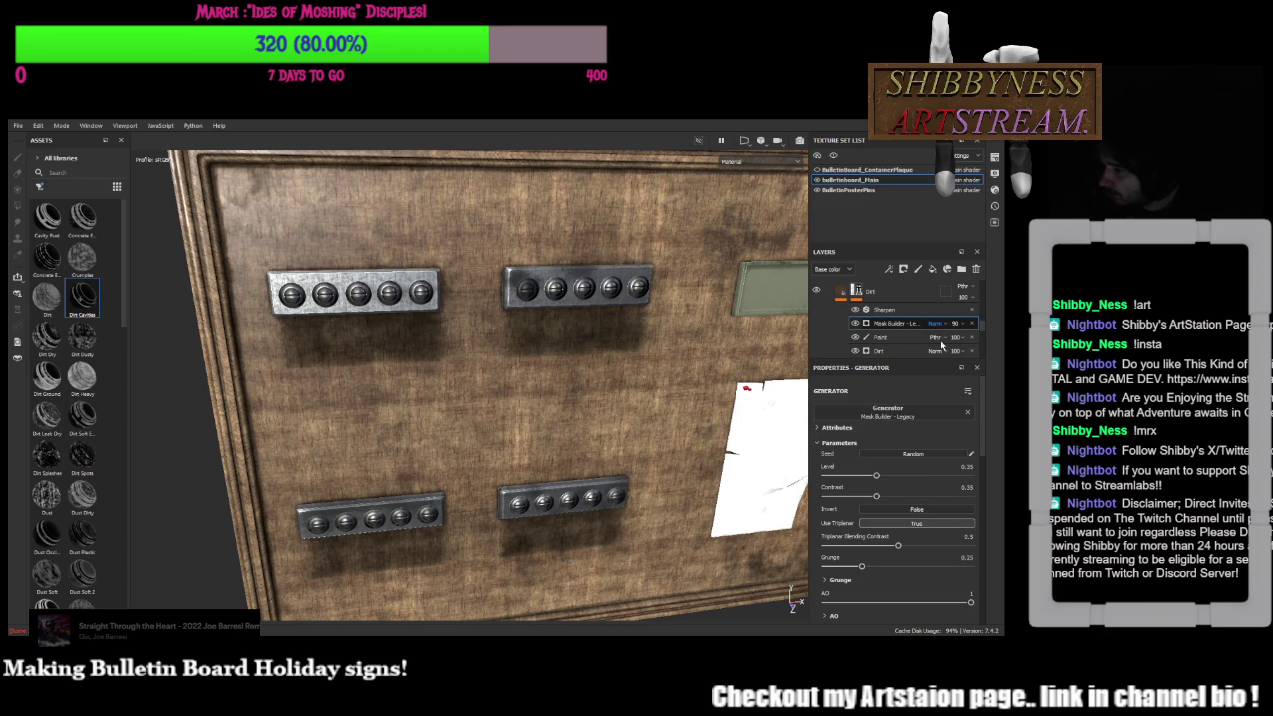
# Try multiply and subtract, then set Mask Builder blending to overlay and adjust its opacity
pyautogui.press('m')
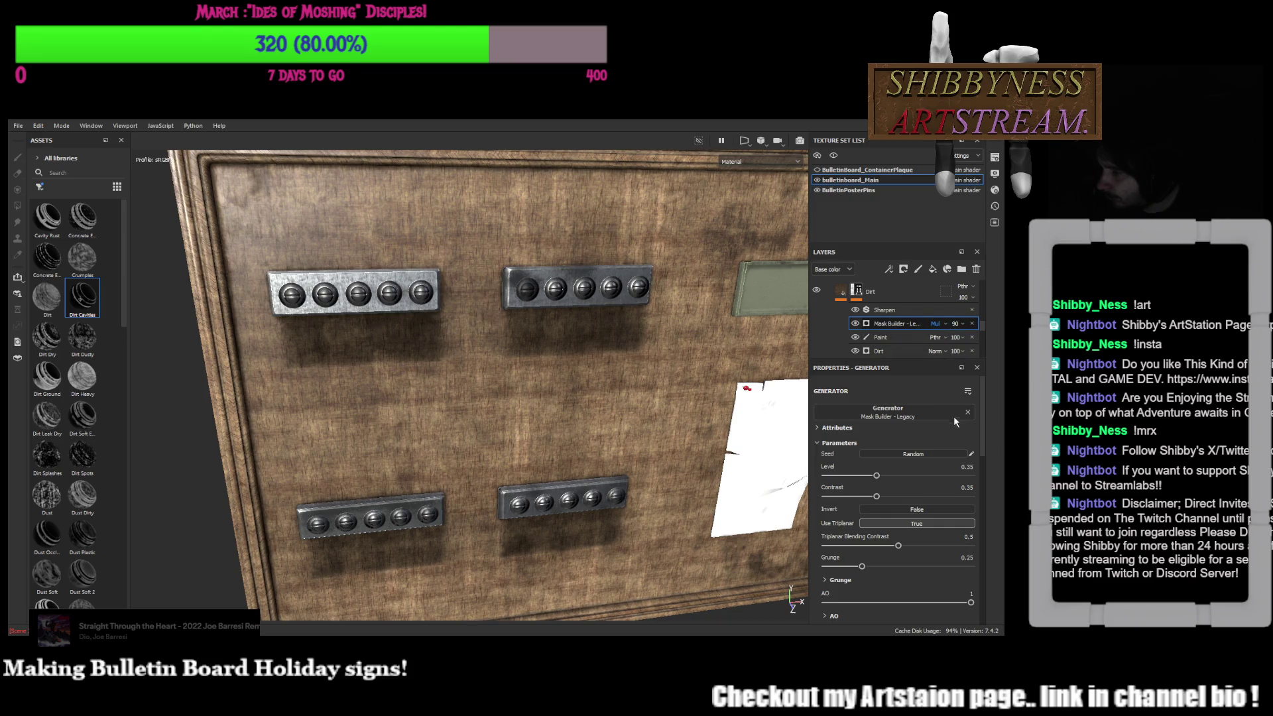
pyautogui.press('s')
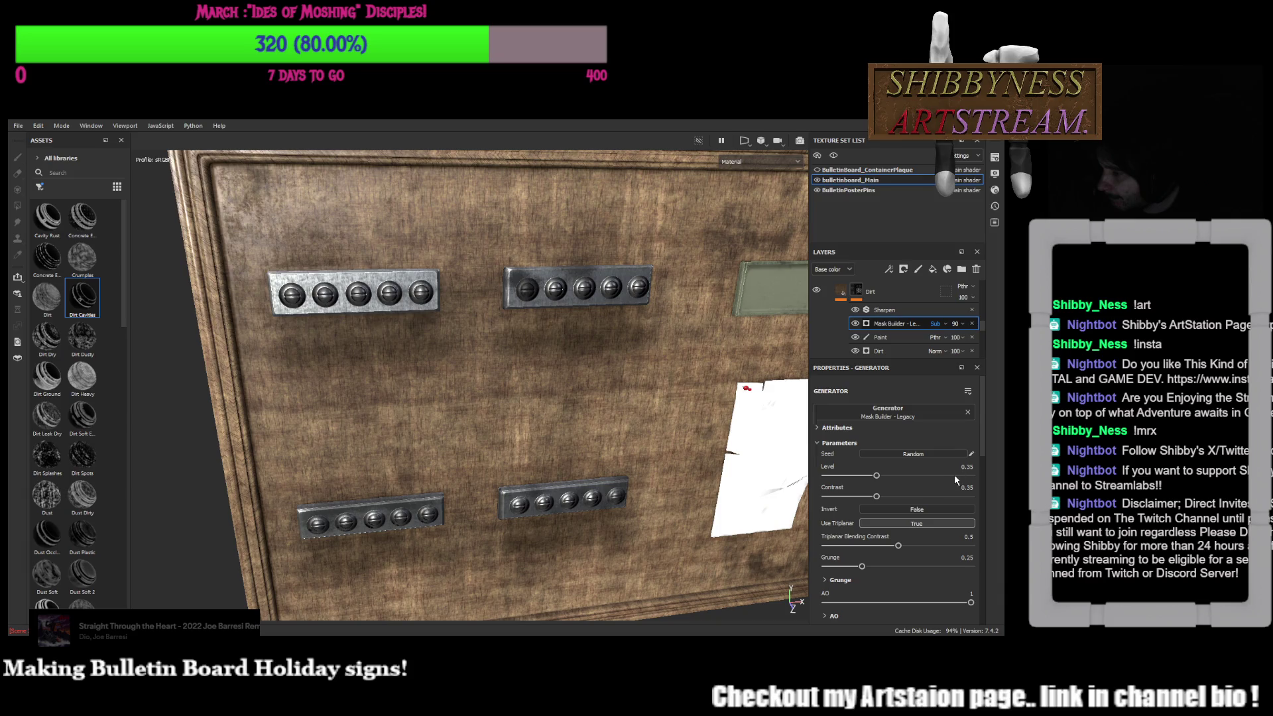
pyautogui.hotkey('shift', 'alt', 'o')
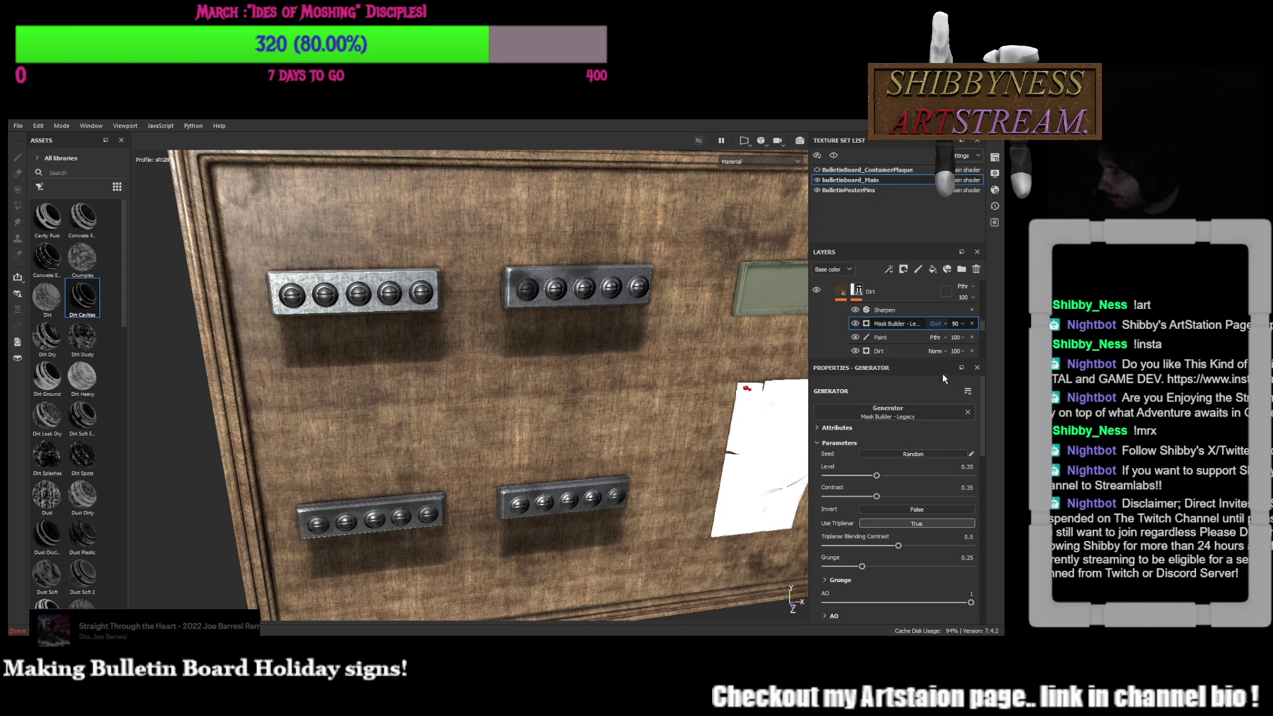
pyautogui.moveTo(953, 324)
pyautogui.mouseDown()
pyautogui.moveTo(978, 340)
pyautogui.moveTo(968, 349)
pyautogui.mouseUp()
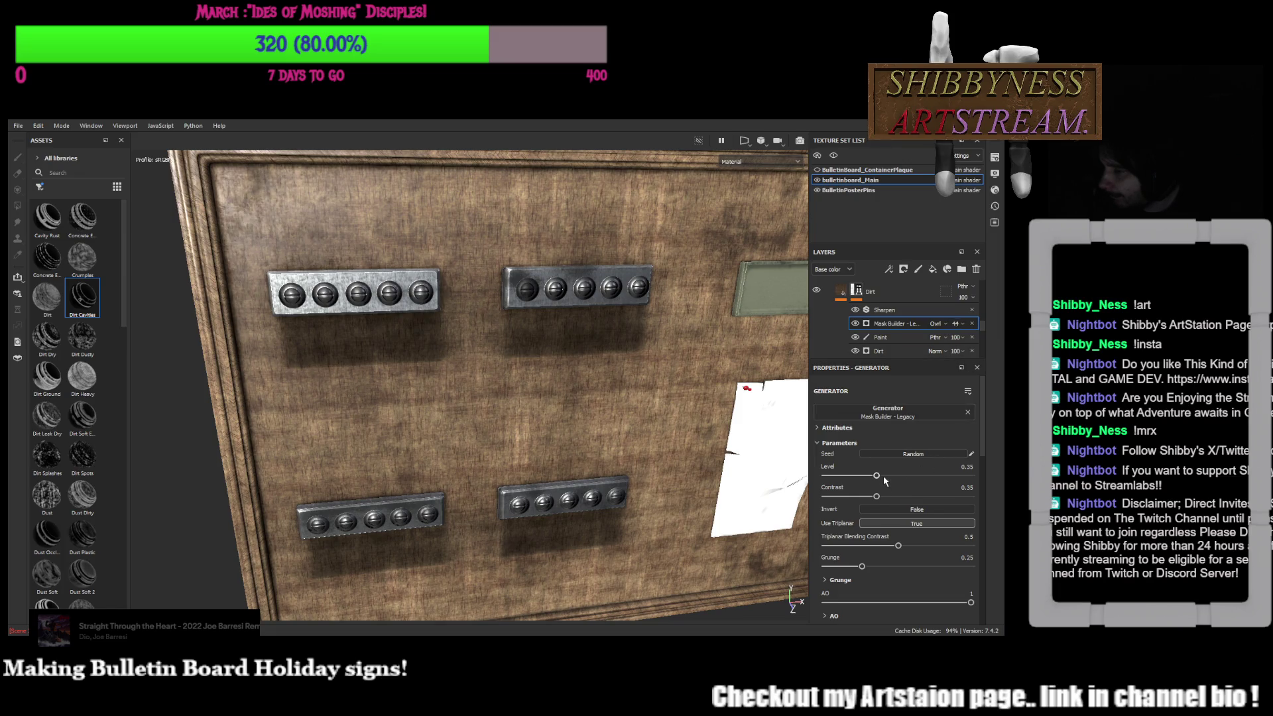
# Set Mask Builder to full opacity with level 0.81, contrast 0.05 and raised triplanar blending contrast
pyautogui.moveTo(877, 476); pyautogui.dragTo(916, 478)
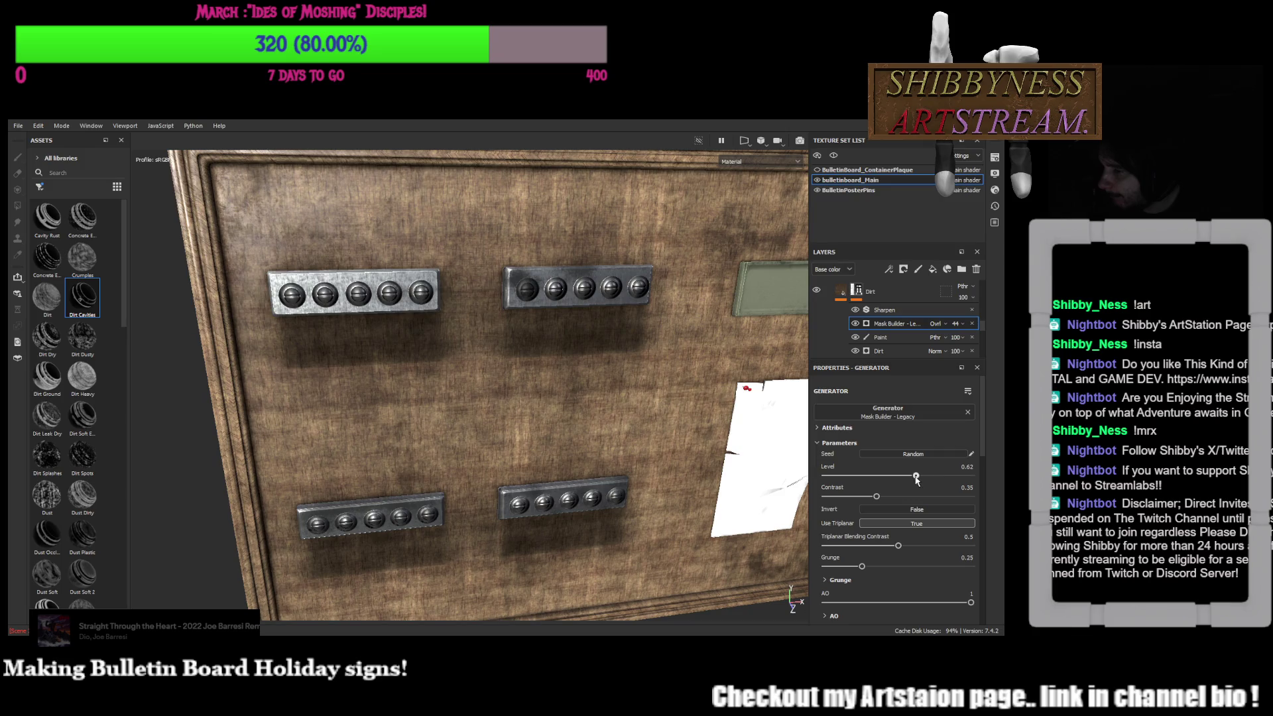
pyautogui.moveTo(992, 339); pyautogui.dragTo(992, 346)
pyautogui.moveTo(916, 476); pyautogui.dragTo(945, 482)
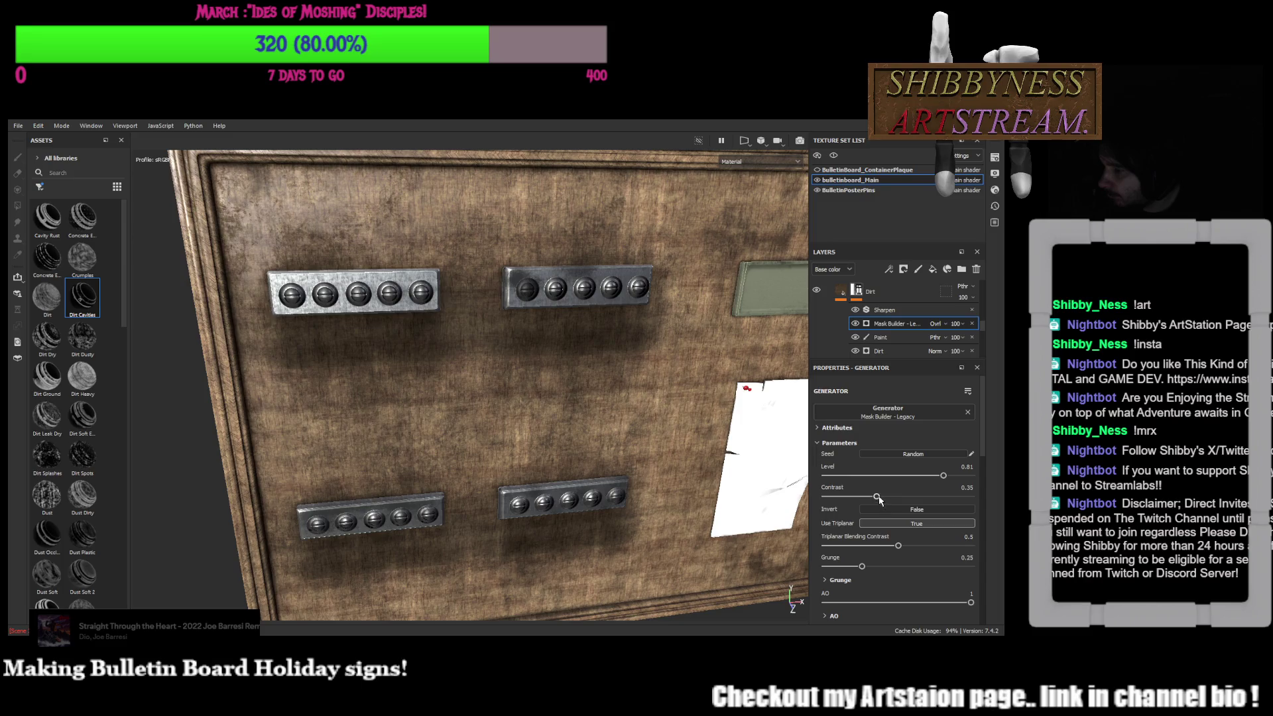
pyautogui.moveTo(948, 498); pyautogui.dragTo(834, 499)
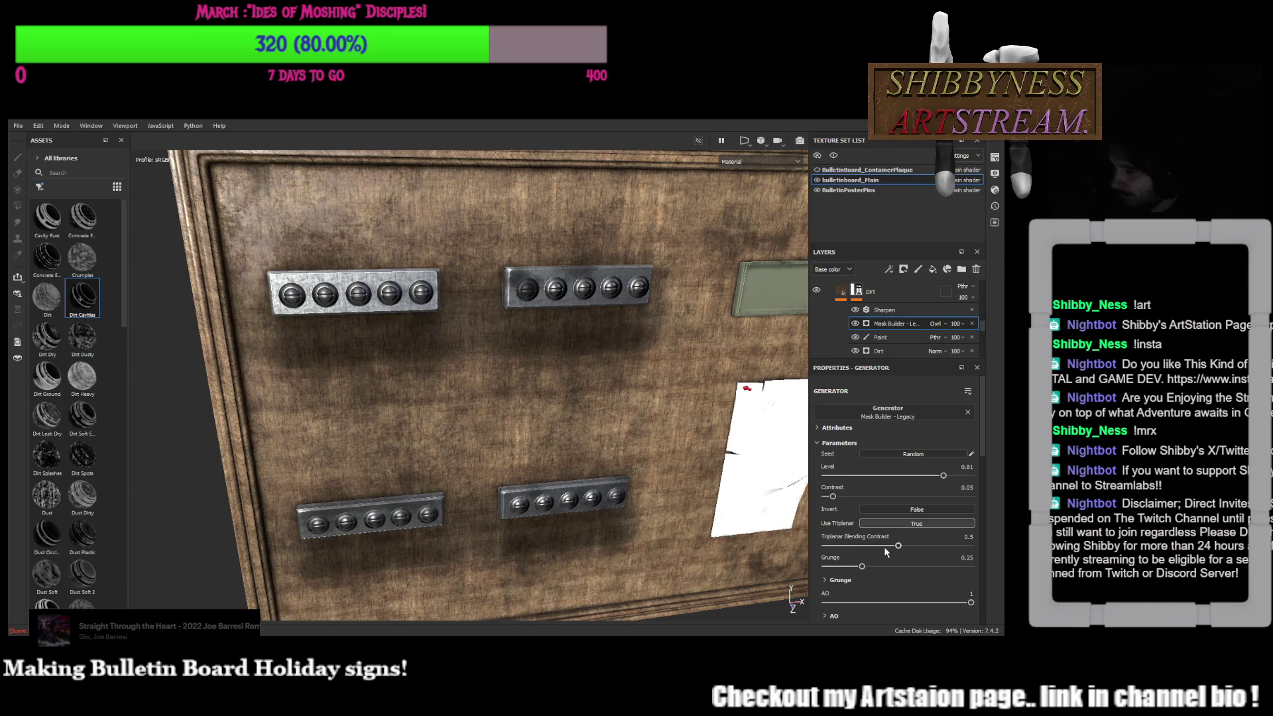
pyautogui.moveTo(897, 546)
pyautogui.mouseDown()
pyautogui.moveTo(934, 546)
pyautogui.moveTo(873, 545)
pyautogui.moveTo(866, 567)
pyautogui.moveTo(962, 580)
pyautogui.mouseUp()
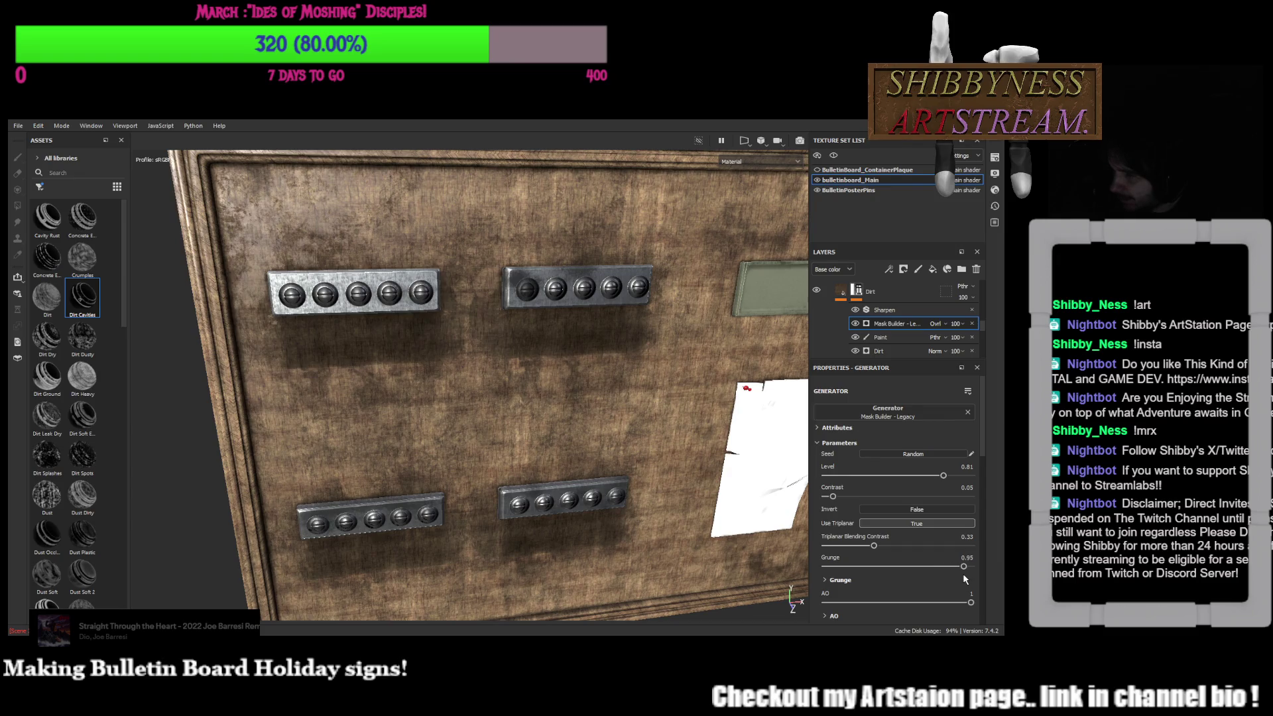
pyautogui.scroll(-2, 908, 556)
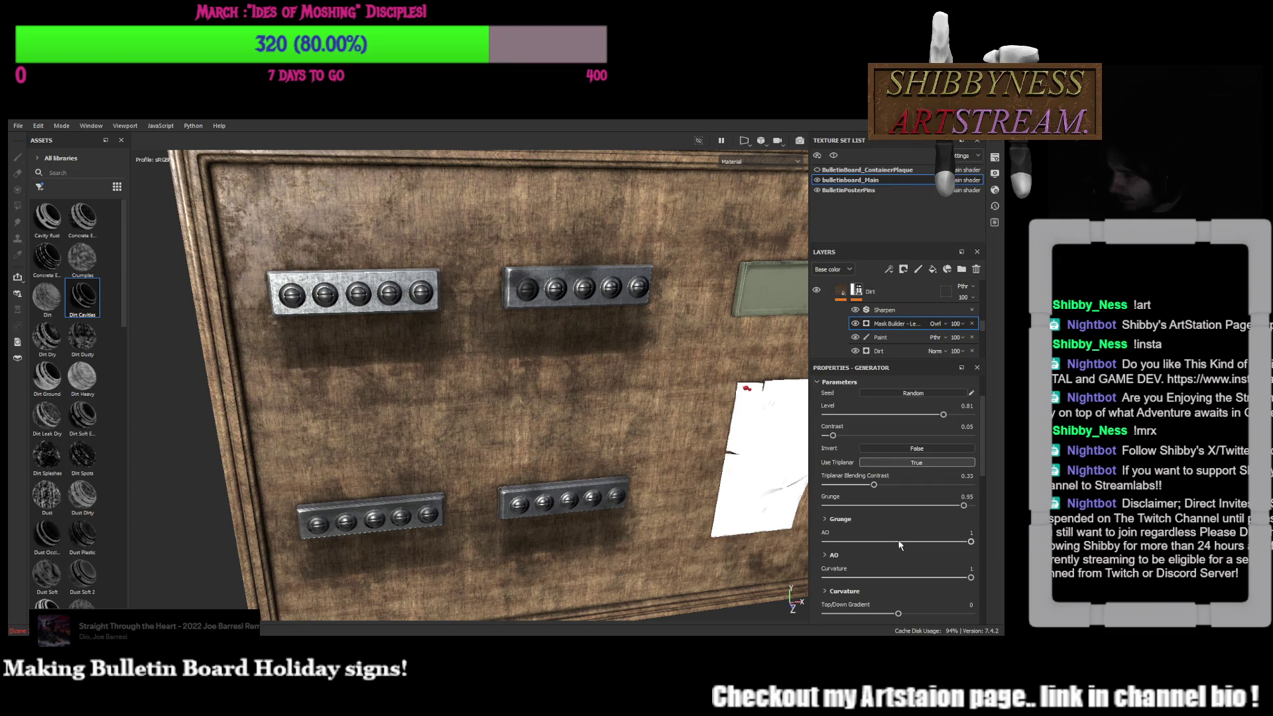
pyautogui.moveTo(894, 578); pyautogui.dragTo(935, 585)
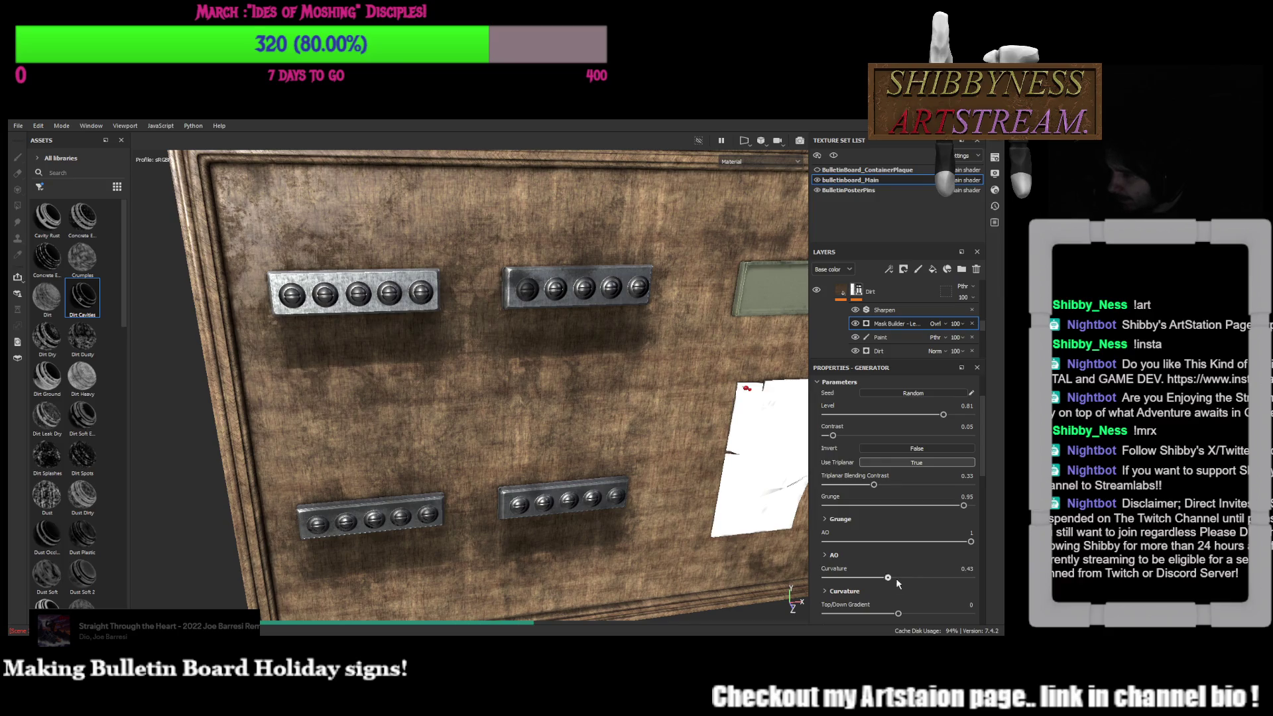
pyautogui.hotkey('ctrl', 'z')
pyautogui.scroll(-4, 895, 568)
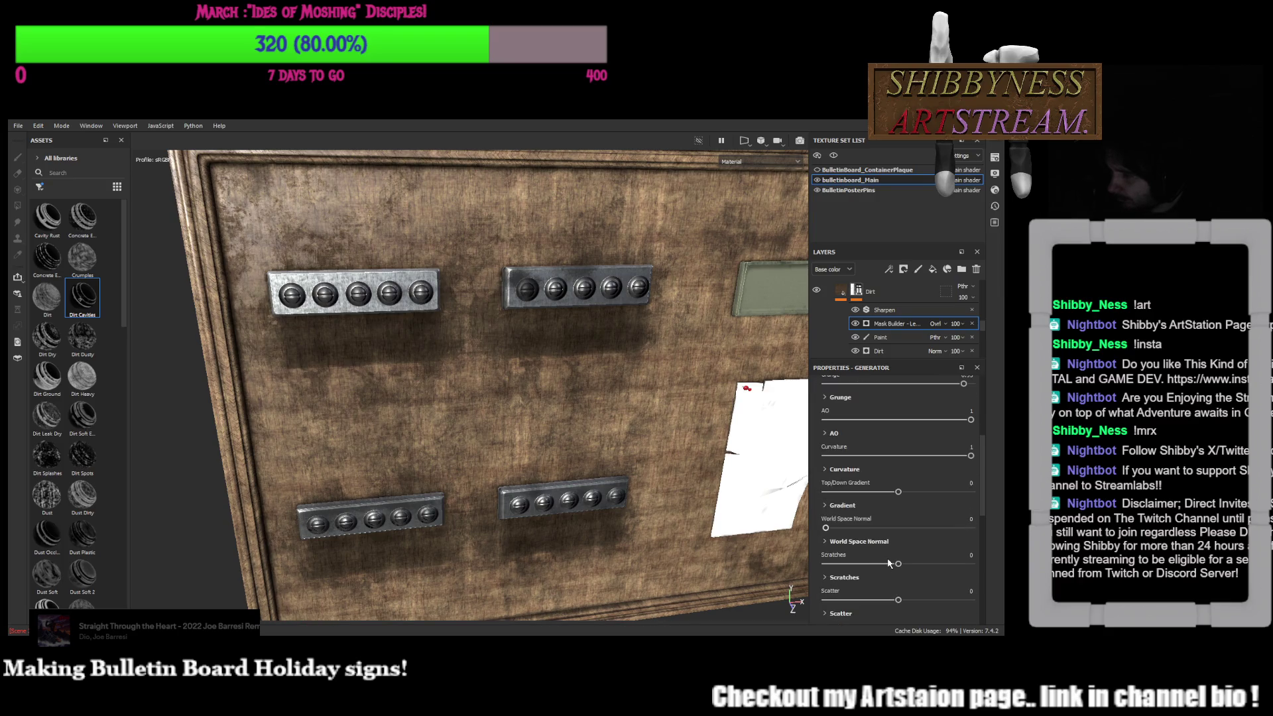
pyautogui.scroll(-3, 889, 563)
pyautogui.scroll(-2, 889, 563)
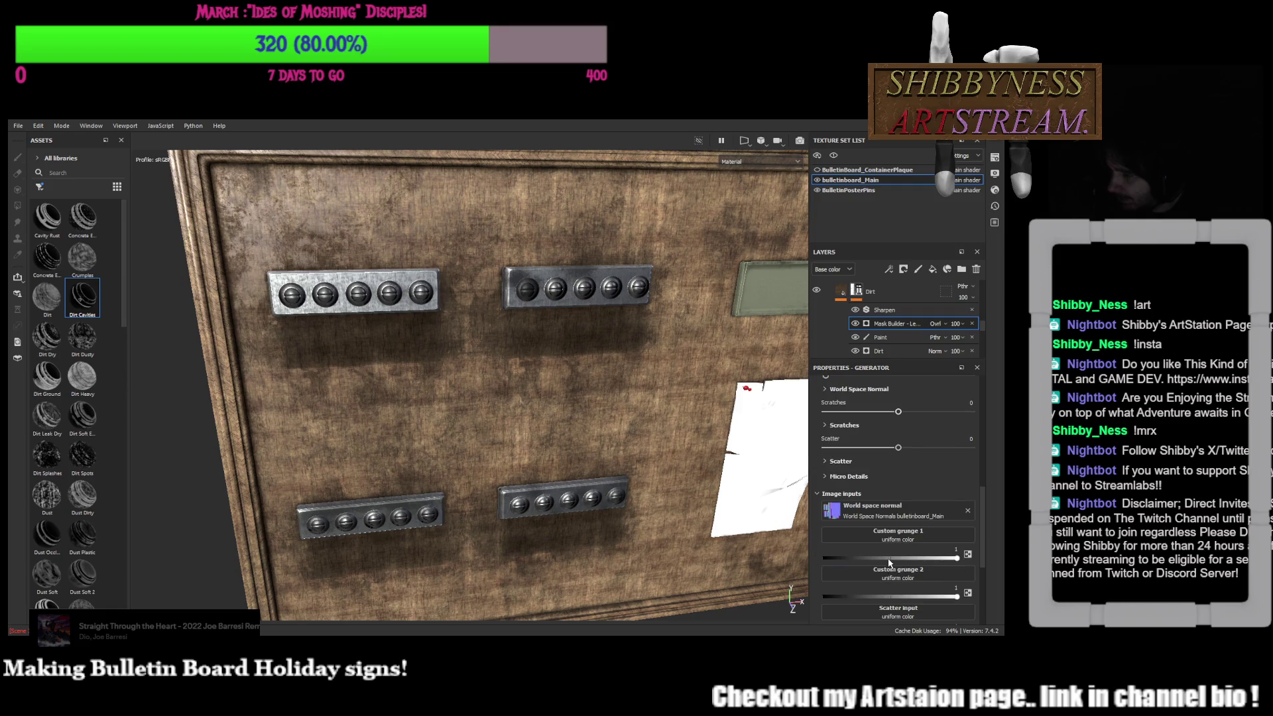
pyautogui.scroll(2, 878, 488)
pyautogui.scroll(1, 885, 484)
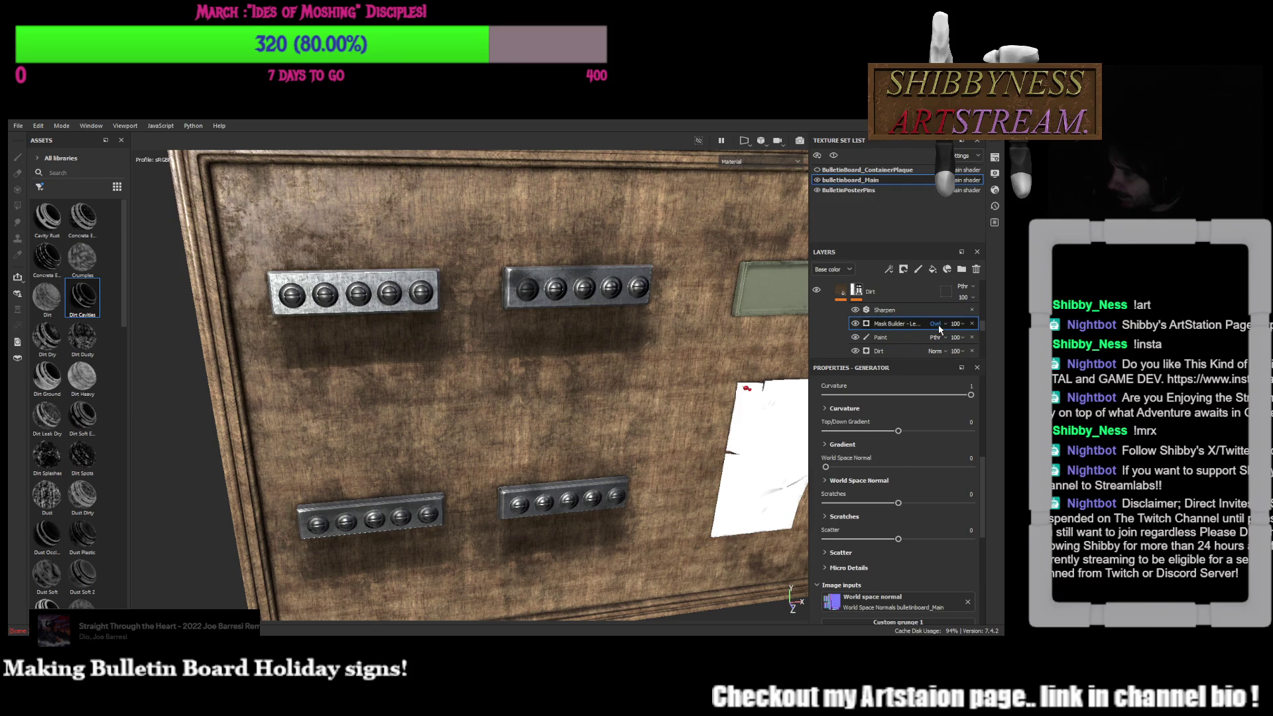
pyautogui.click(956, 373)
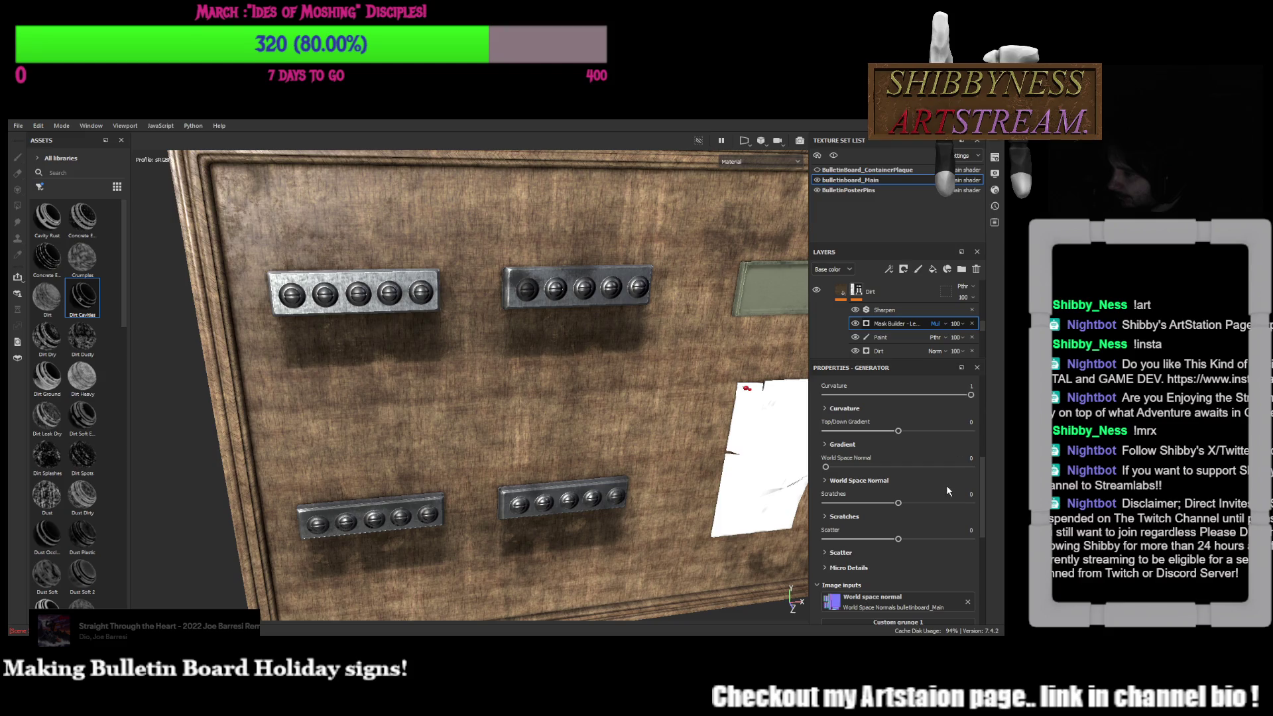
pyautogui.scroll(-3, 938, 324)
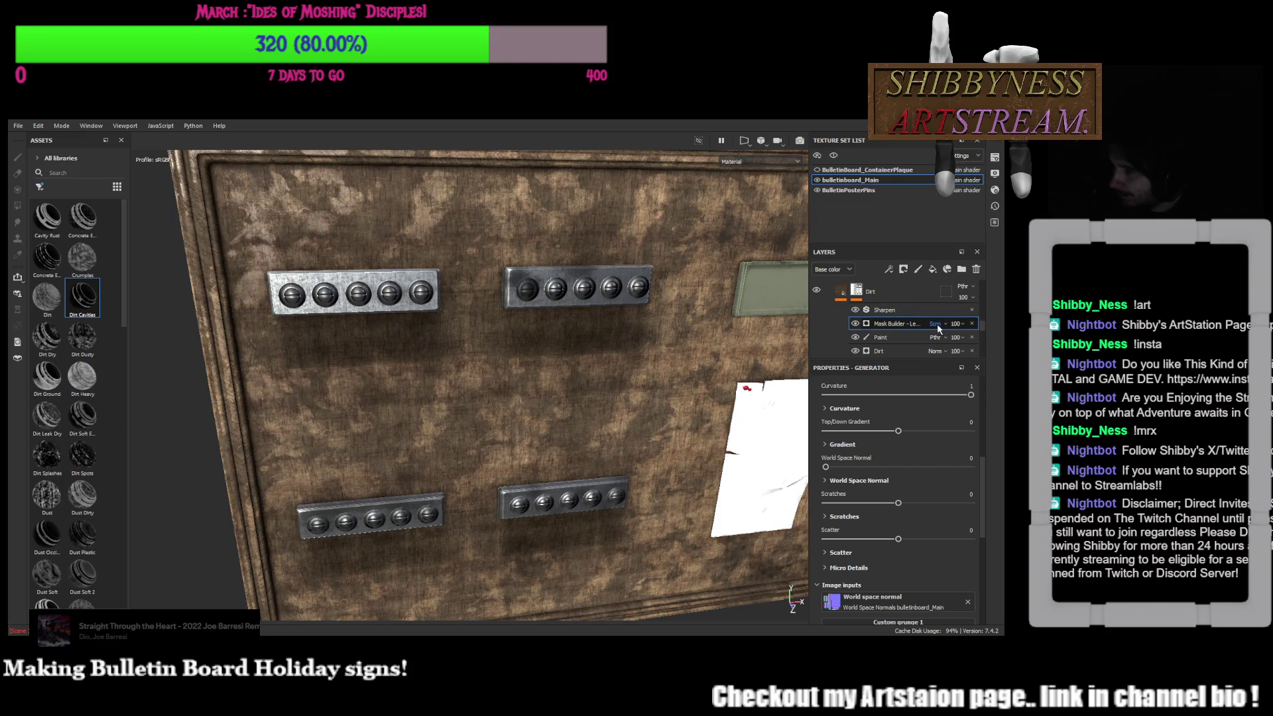
pyautogui.scroll(-1, 939, 326)
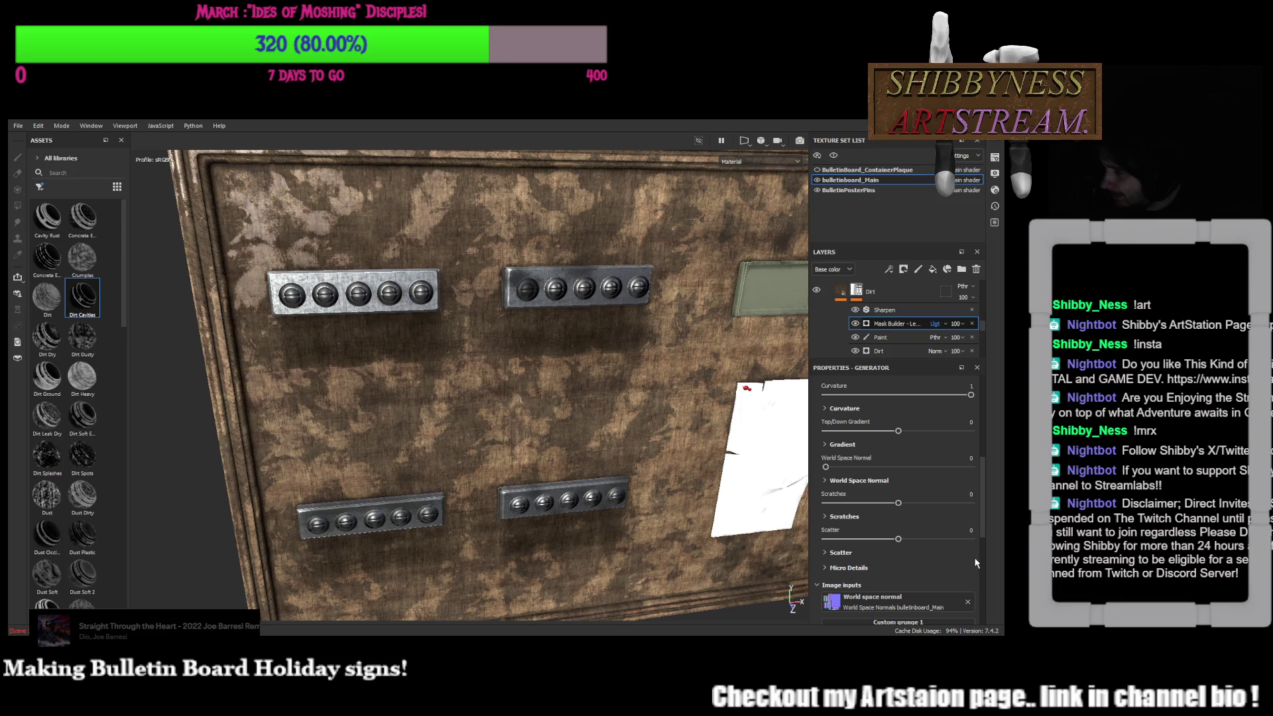
pyautogui.scroll(-1, 936, 325)
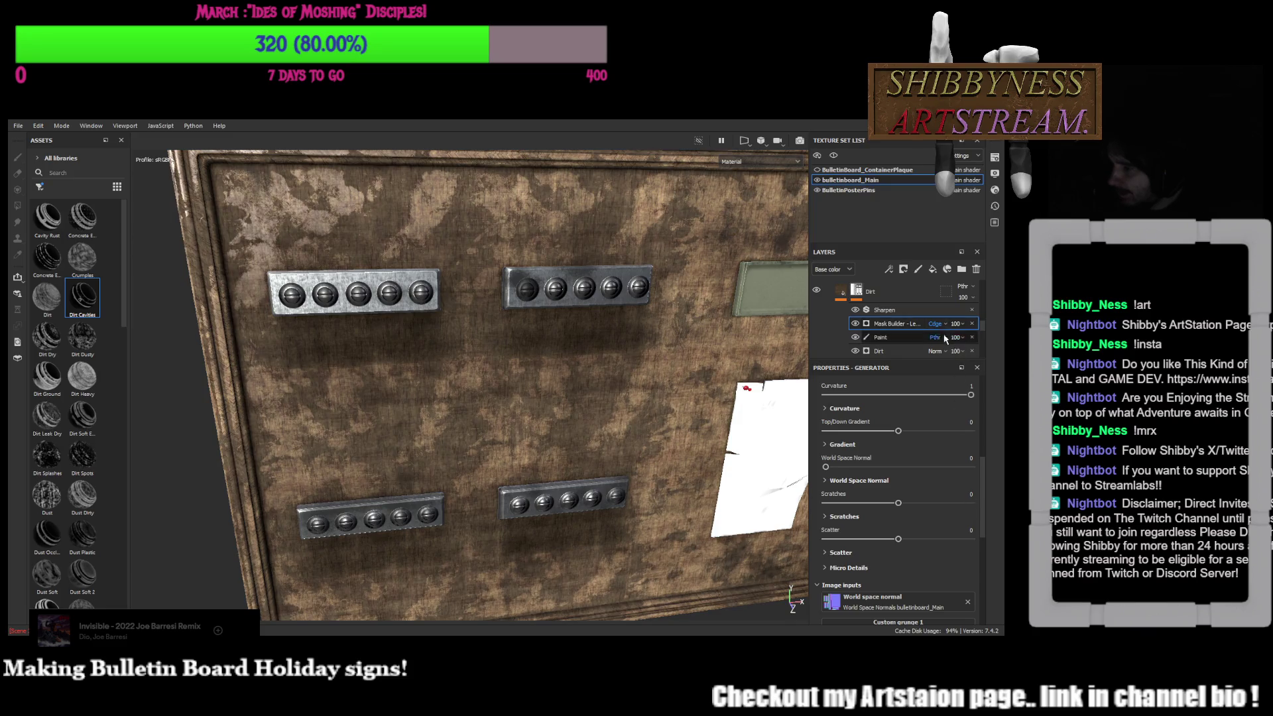
# Lower the dirt Mask Builder's opacity and view the board more frontally
pyautogui.moveTo(955, 323)
pyautogui.mouseDown()
pyautogui.moveTo(967, 343)
pyautogui.moveTo(1003, 347)
pyautogui.moveTo(961, 343)
pyautogui.moveTo(996, 345)
pyautogui.mouseUp()
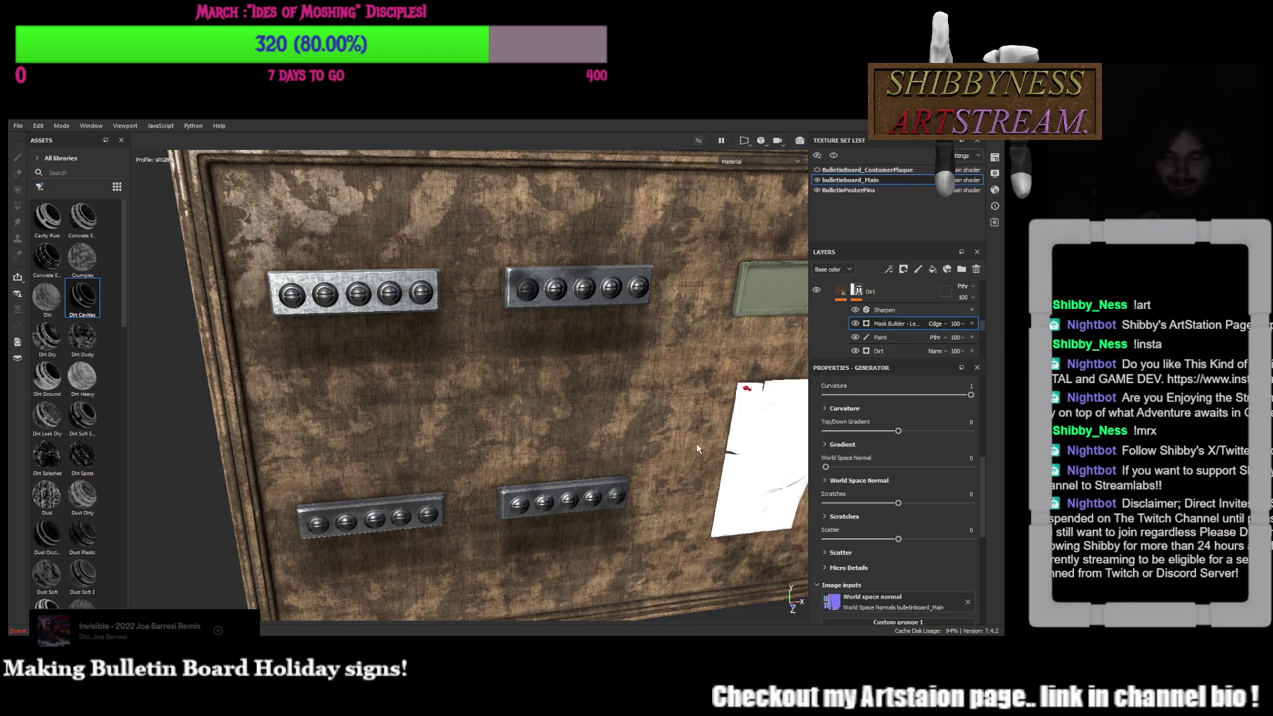
pyautogui.keyDown('alt'); pyautogui.moveTo(614, 422); pyautogui.dragTo(627, 416); pyautogui.keyUp('alt')
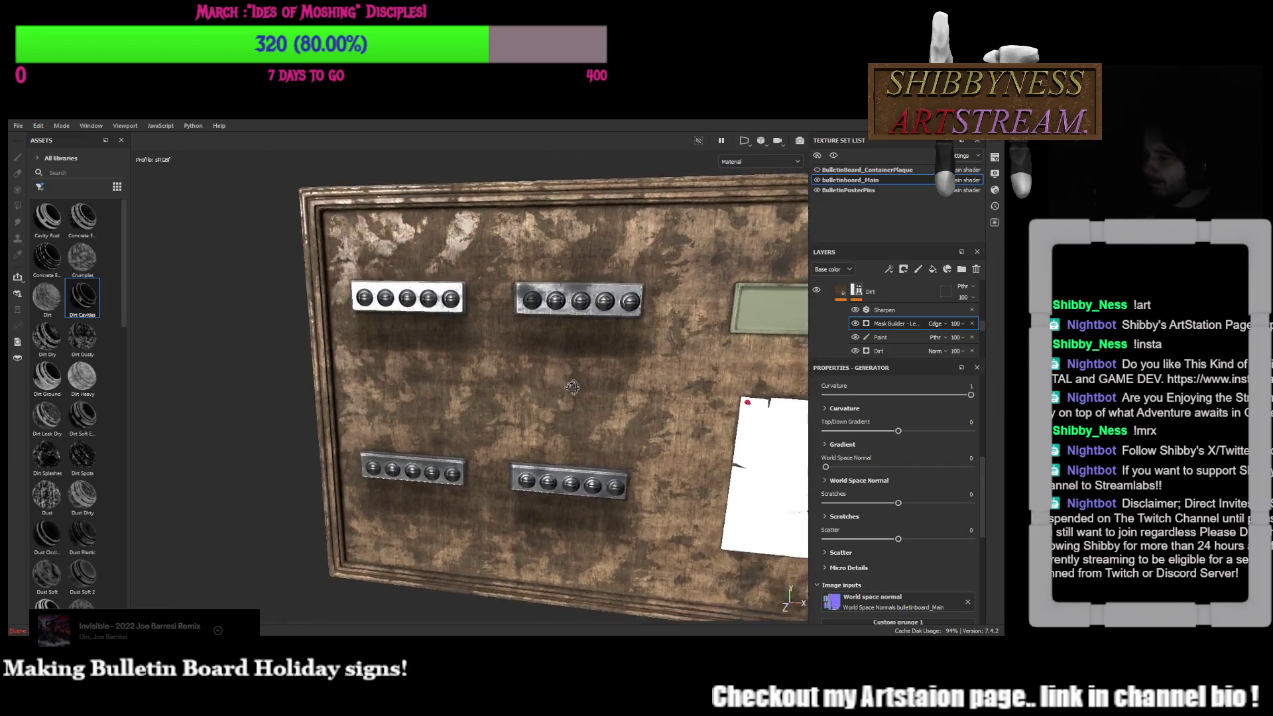
# Fade the Mask Builder opacity to 42 while checking the board, then select the Sharpen filter
pyautogui.moveTo(627, 415)
pyautogui.keyDown('alt'); pyautogui.mouseDown()
pyautogui.moveTo(433, 353)
pyautogui.moveTo(461, 354)
pyautogui.mouseUp(); pyautogui.keyUp('alt')
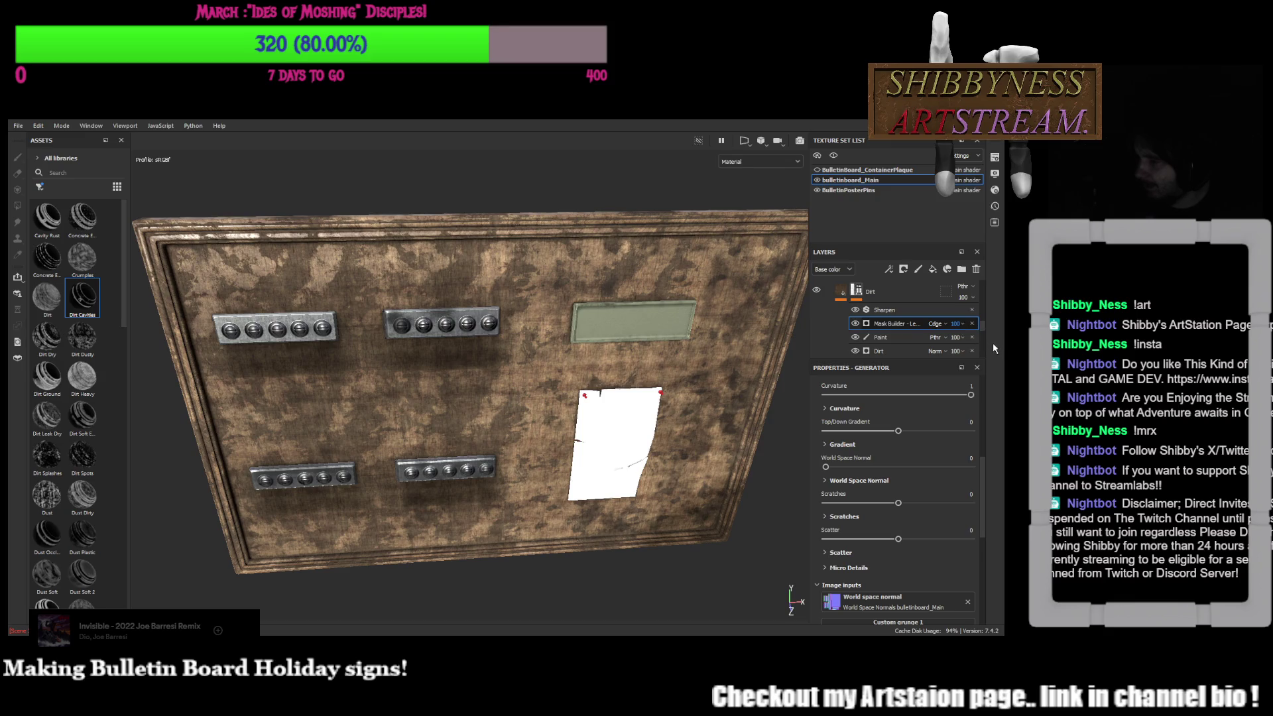
pyautogui.moveTo(987, 342)
pyautogui.mouseDown()
pyautogui.moveTo(952, 347)
pyautogui.moveTo(975, 349)
pyautogui.mouseUp()
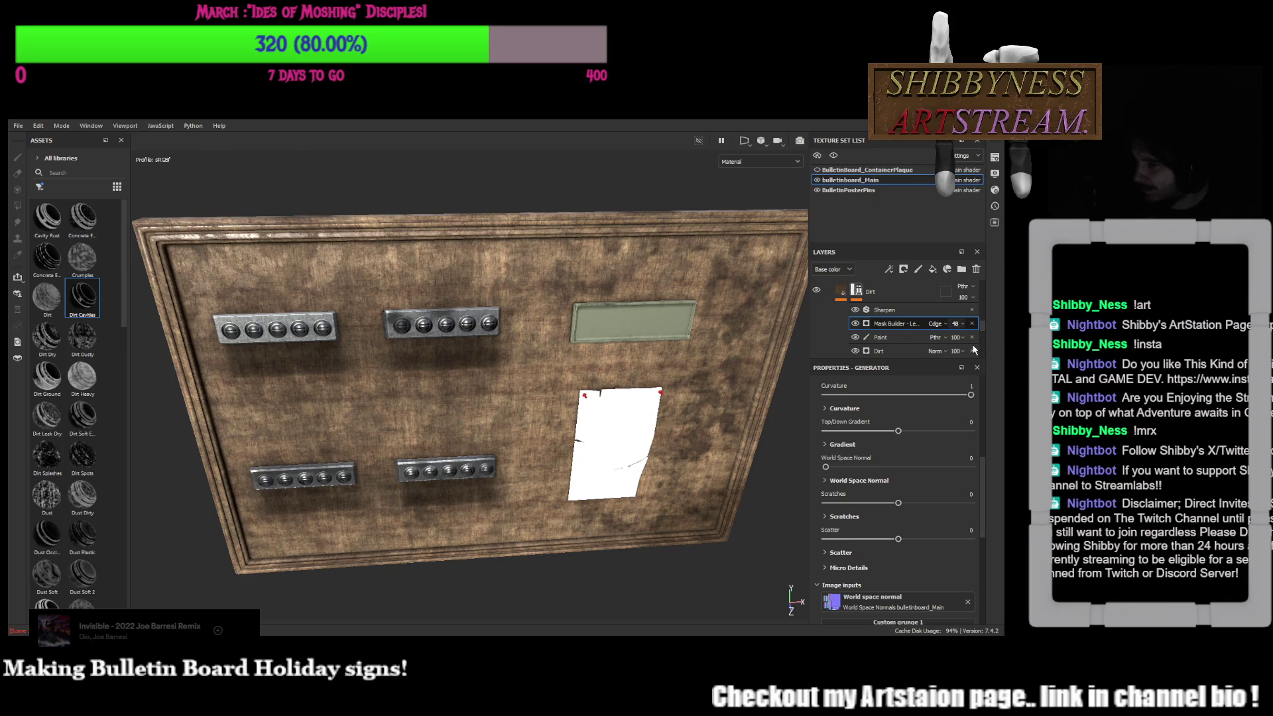
pyautogui.keyDown('alt'); pyautogui.moveTo(776, 388); pyautogui.dragTo(703, 383); pyautogui.keyUp('alt')
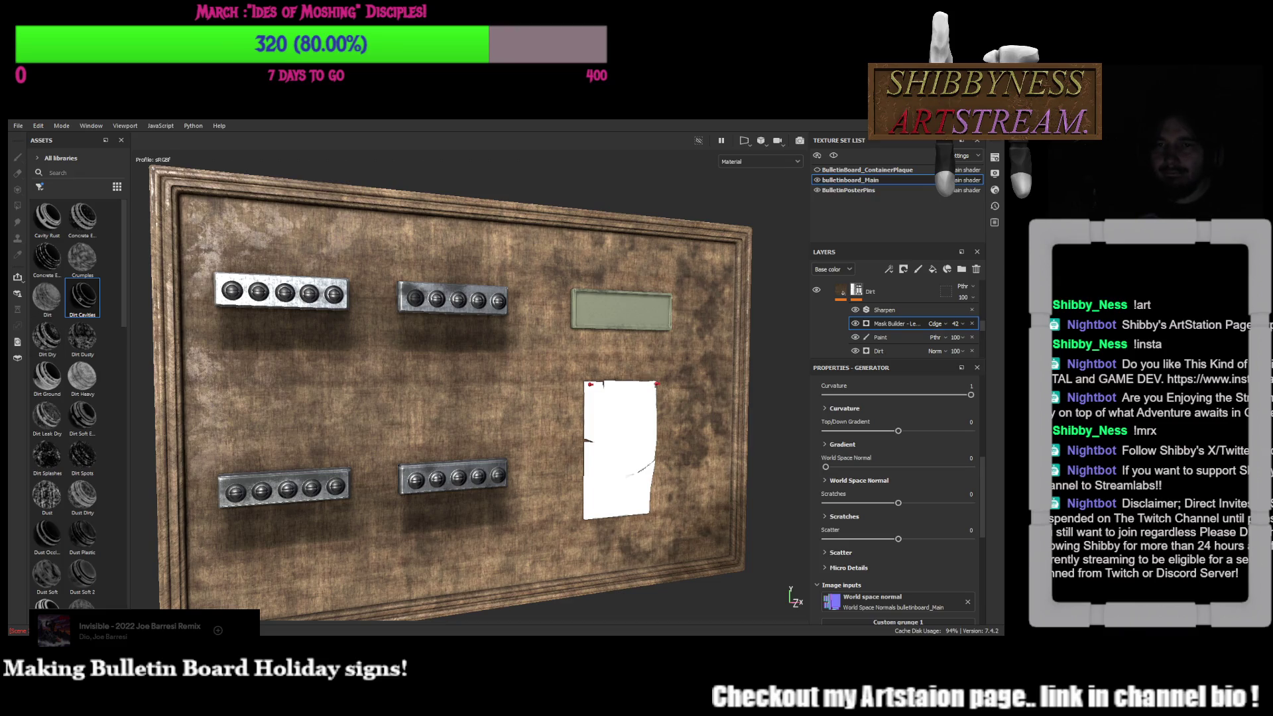
pyautogui.moveTo(598, 478)
pyautogui.keyDown('alt'); pyautogui.mouseDown()
pyautogui.moveTo(532, 514)
pyautogui.moveTo(609, 510)
pyautogui.mouseUp(); pyautogui.keyUp('alt')
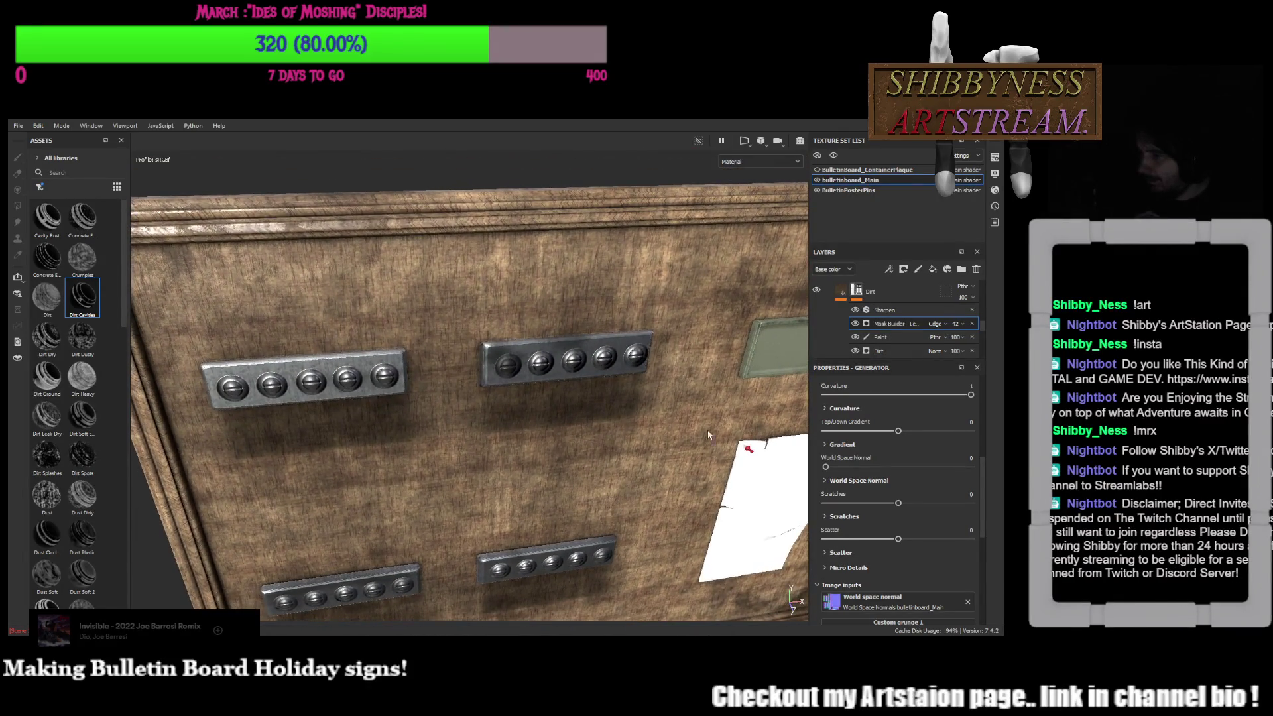
pyautogui.click(885, 309)
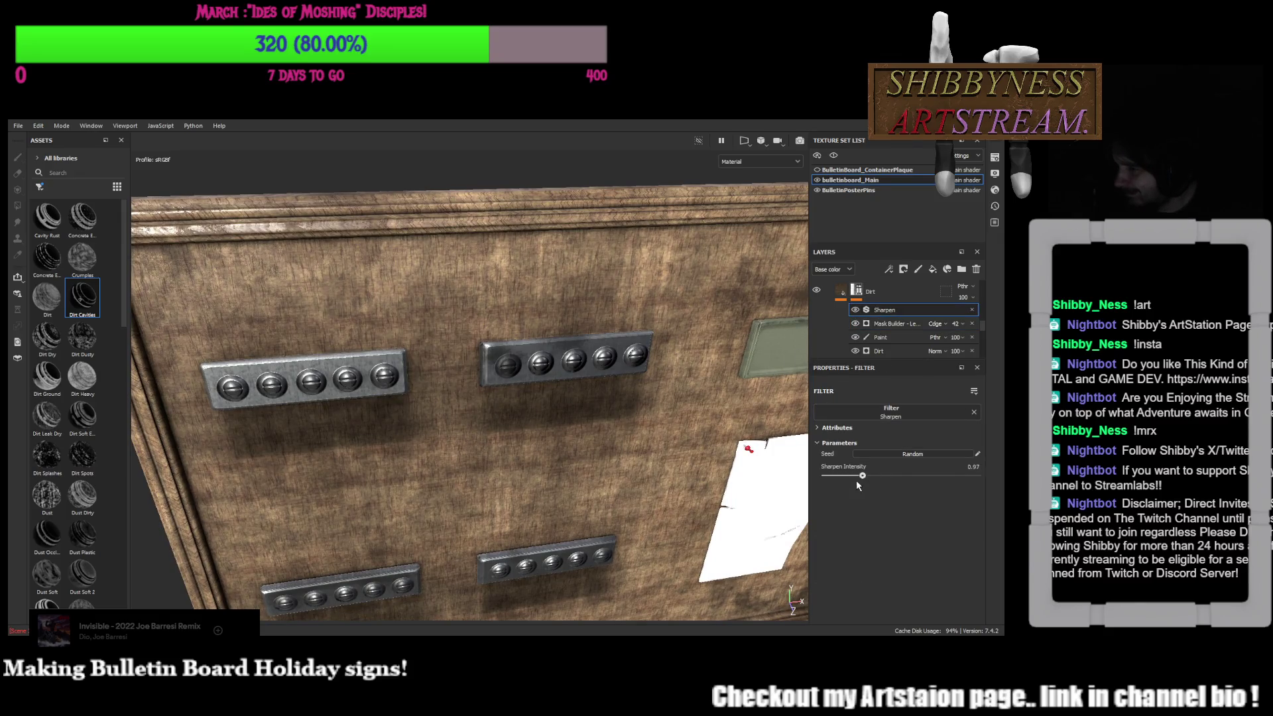
# Reduce Sharpen intensity to 0.19 and select the dirt mask's paint layer over a screw plate
pyautogui.moveTo(860, 485); pyautogui.dragTo(833, 482)
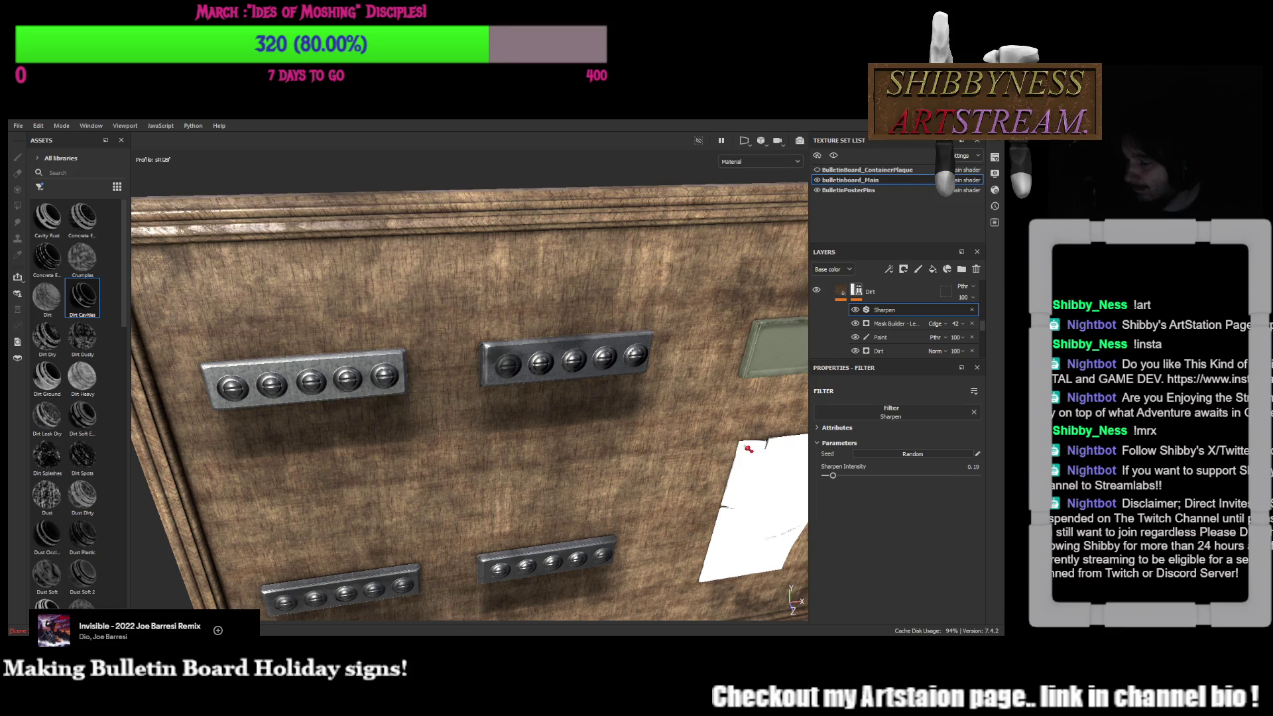
pyautogui.moveTo(497, 478)
pyautogui.keyDown('alt'); pyautogui.mouseDown()
pyautogui.moveTo(547, 489)
pyautogui.moveTo(554, 392)
pyautogui.moveTo(470, 492)
pyautogui.mouseUp(); pyautogui.keyUp('alt')
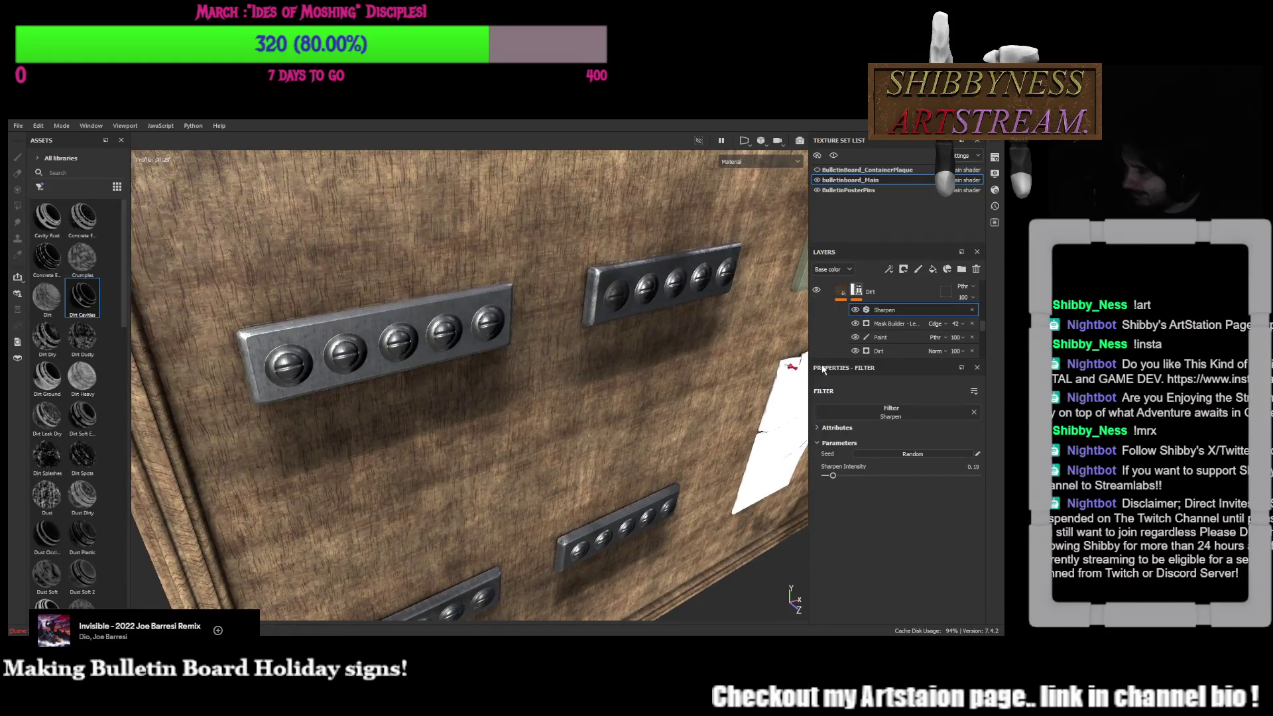
pyautogui.click(880, 340)
pyautogui.keyDown('alt'); pyautogui.moveTo(501, 328); pyautogui.dragTo(565, 458); pyautogui.keyUp('alt')
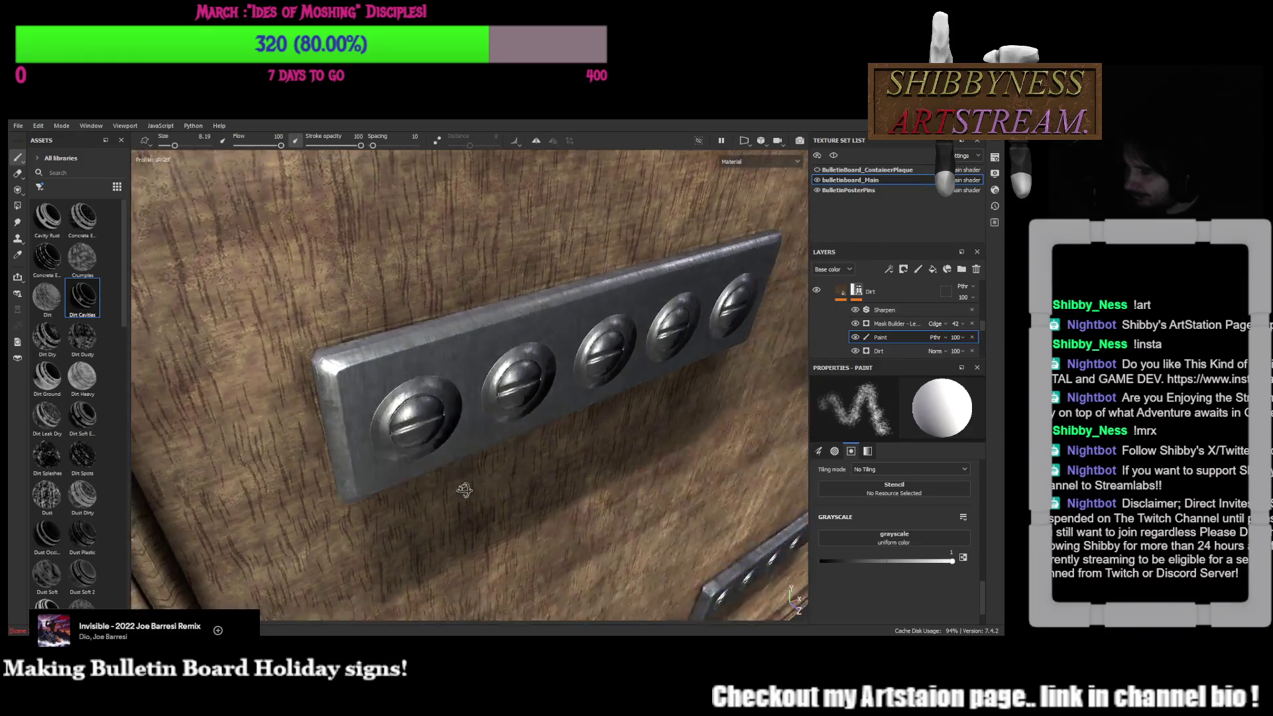
# Enable height on the Dirt fill layer and set it to about 0.1615 for surface relief
pyautogui.keyDown('alt'); pyautogui.moveTo(566, 458); pyautogui.dragTo(418, 389); pyautogui.keyUp('alt')
pyautogui.moveTo(199, 189)
pyautogui.mouseDown()
pyautogui.moveTo(368, 368)
pyautogui.moveTo(468, 328)
pyautogui.mouseUp()
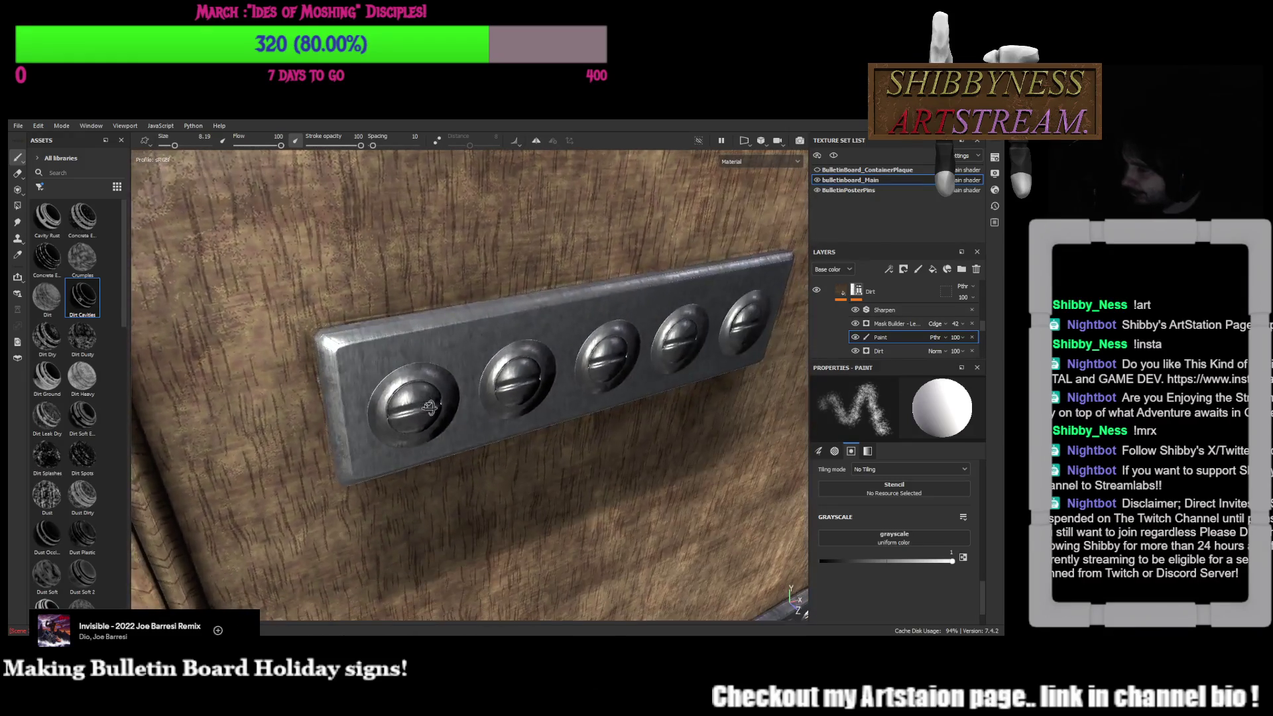
pyautogui.click(870, 292)
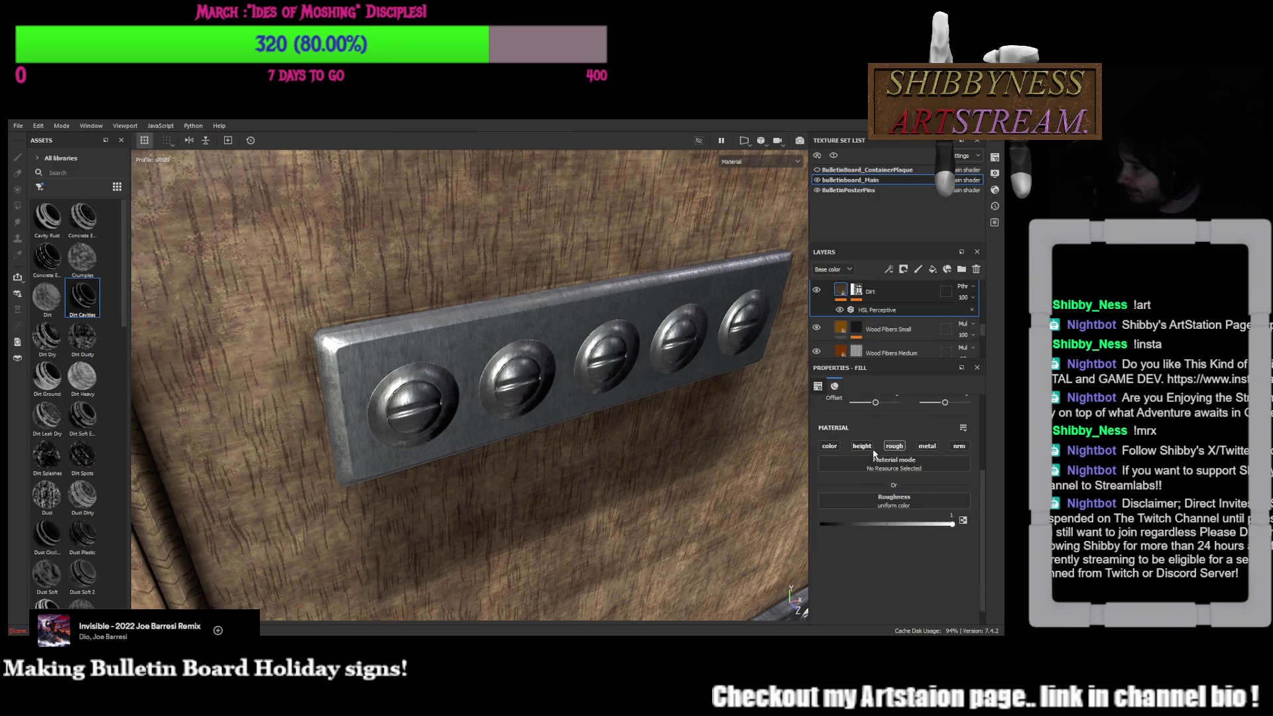
pyautogui.click(862, 446)
pyautogui.keyDown('alt'); pyautogui.moveTo(538, 466); pyautogui.dragTo(687, 447); pyautogui.keyUp('alt')
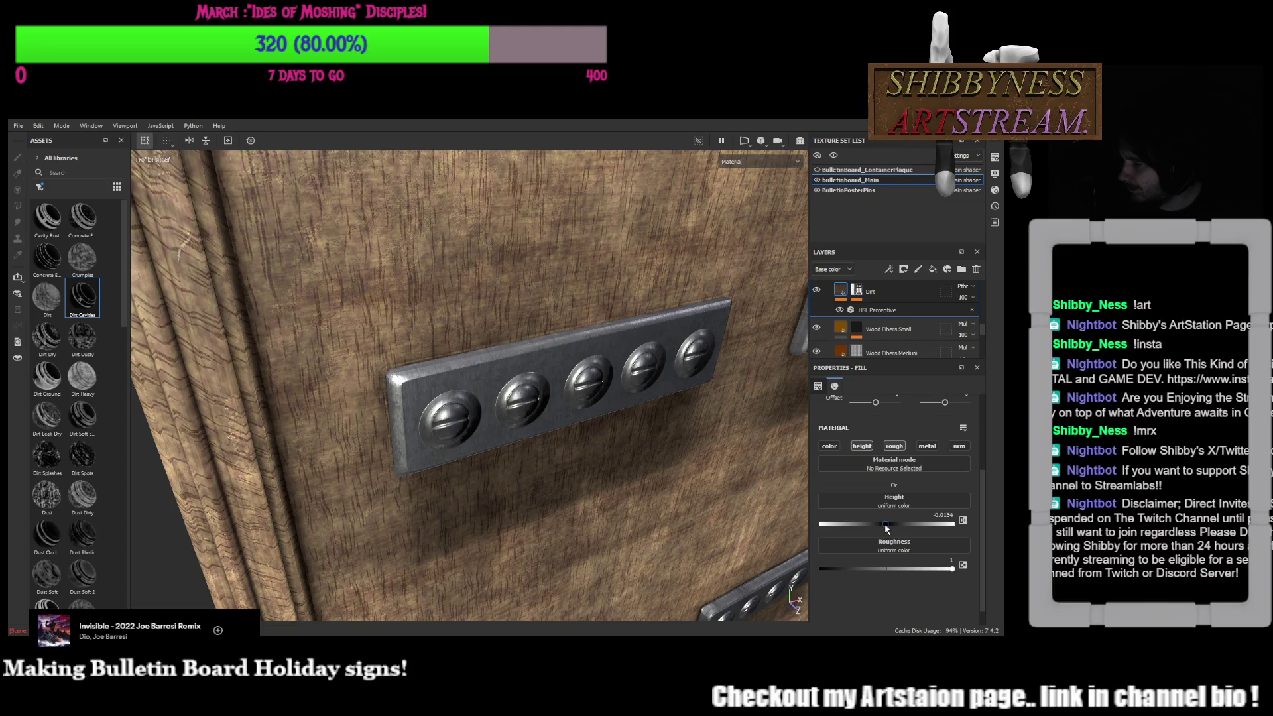
pyautogui.moveTo(885, 527); pyautogui.dragTo(894, 532)
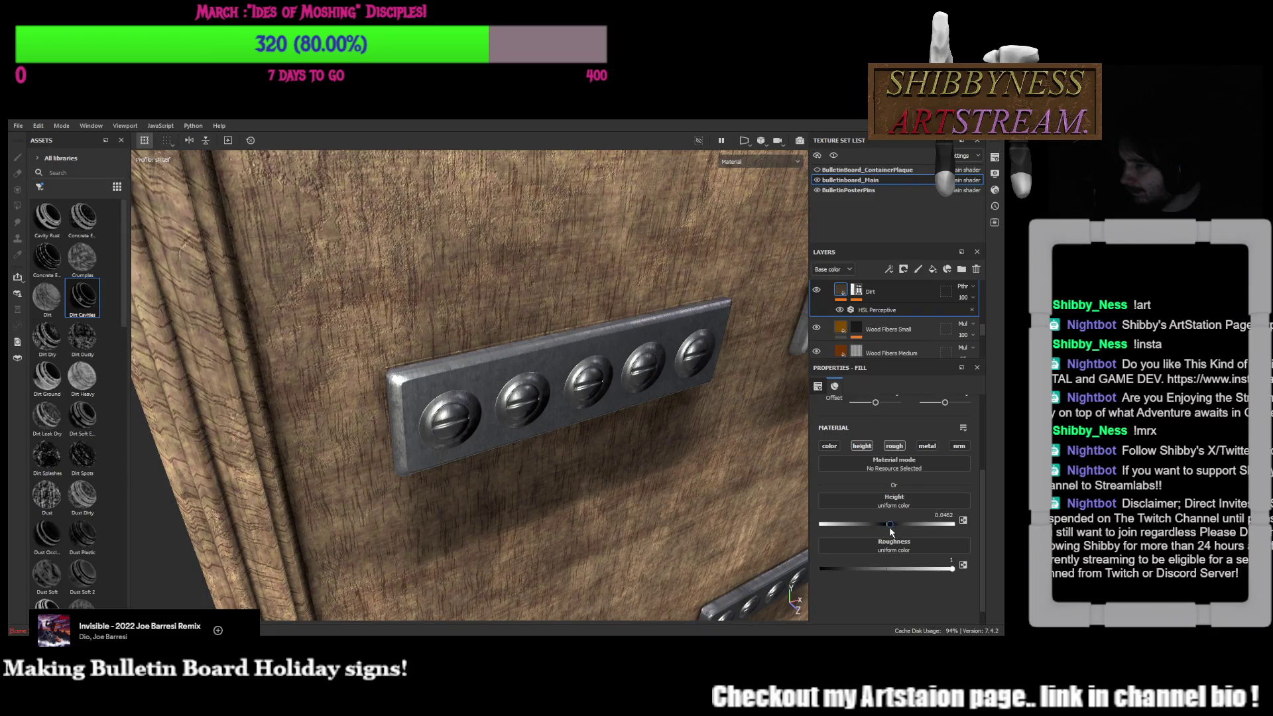
pyautogui.moveTo(893, 533); pyautogui.dragTo(898, 533)
# Orbit the board to inspect the plaques and the whole surface at an angle
pyautogui.moveTo(766, 526)
pyautogui.keyDown('alt'); pyautogui.mouseDown()
pyautogui.moveTo(602, 428)
pyautogui.moveTo(602, 282)
pyautogui.mouseUp(); pyautogui.keyUp('alt')
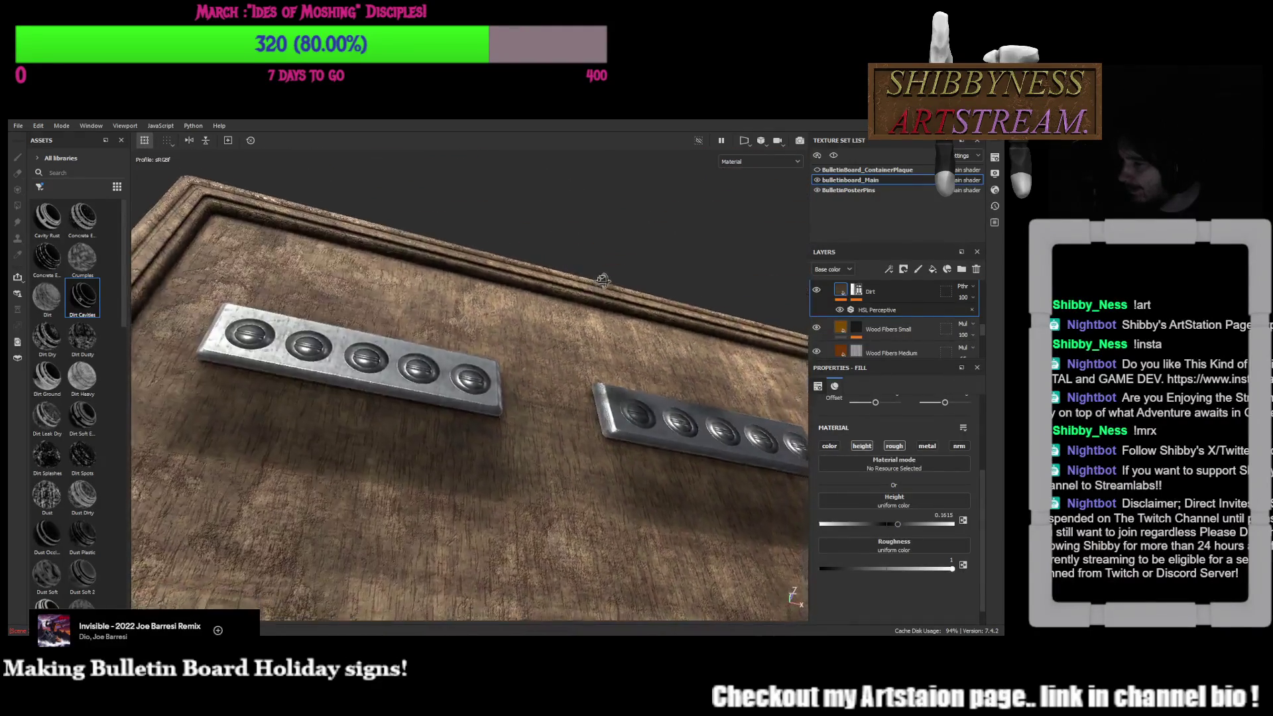
pyautogui.moveTo(601, 281)
pyautogui.keyDown('alt'); pyautogui.mouseDown()
pyautogui.moveTo(666, 301)
pyautogui.moveTo(644, 460)
pyautogui.moveTo(267, 417)
pyautogui.moveTo(502, 473)
pyautogui.moveTo(710, 396)
pyautogui.mouseUp(); pyautogui.keyUp('alt')
pyautogui.scroll(3, 266, 416)
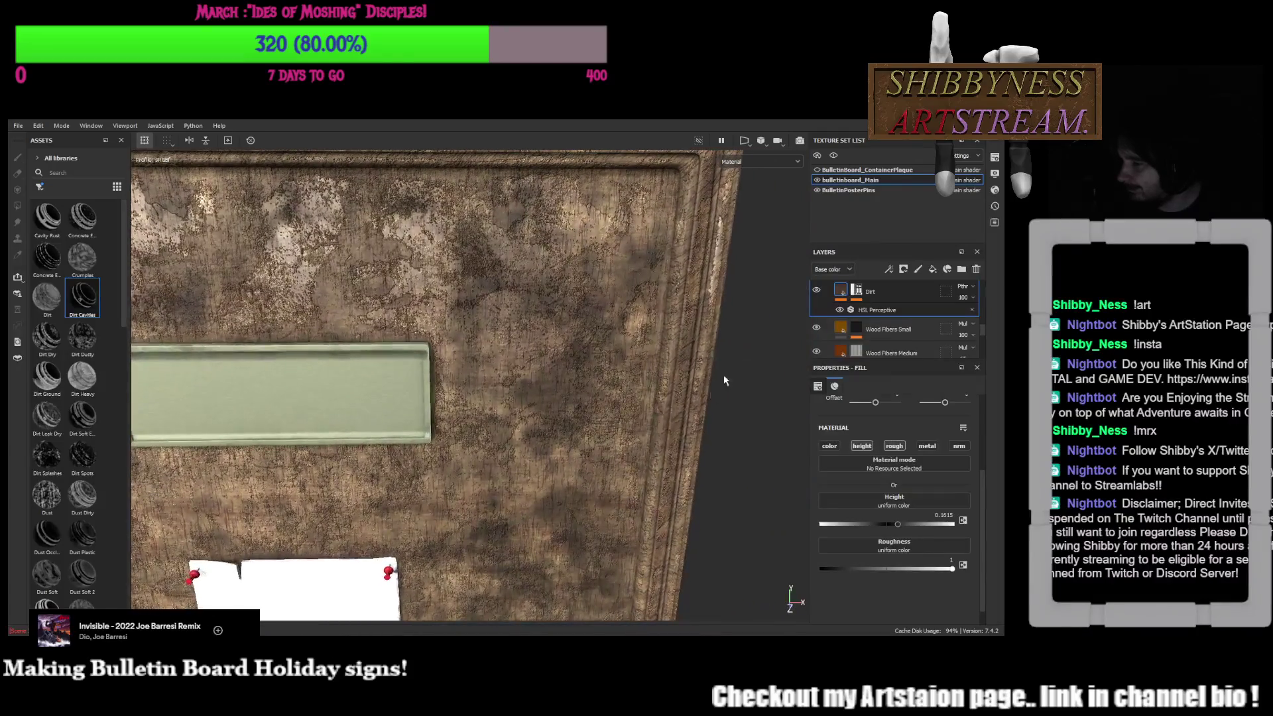
pyautogui.scroll(-3, 711, 396)
pyautogui.moveTo(711, 397)
pyautogui.keyDown('alt'); pyautogui.mouseDown()
pyautogui.moveTo(504, 307)
pyautogui.moveTo(654, 325)
pyautogui.moveTo(723, 530)
pyautogui.moveTo(759, 559)
pyautogui.moveTo(720, 549)
pyautogui.mouseUp(); pyautogui.keyUp('alt')
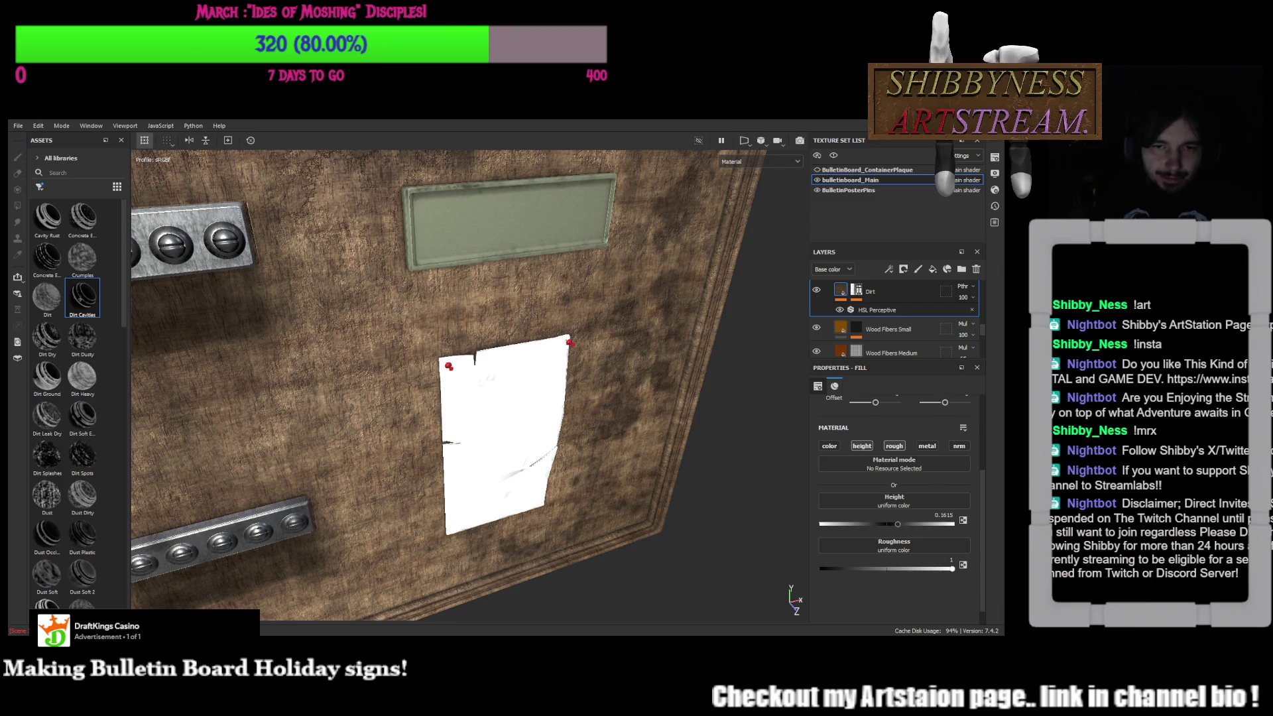
# Switch over to the holiday poster document in Photoshop
pyautogui.hotkey('alt', 'Tab')
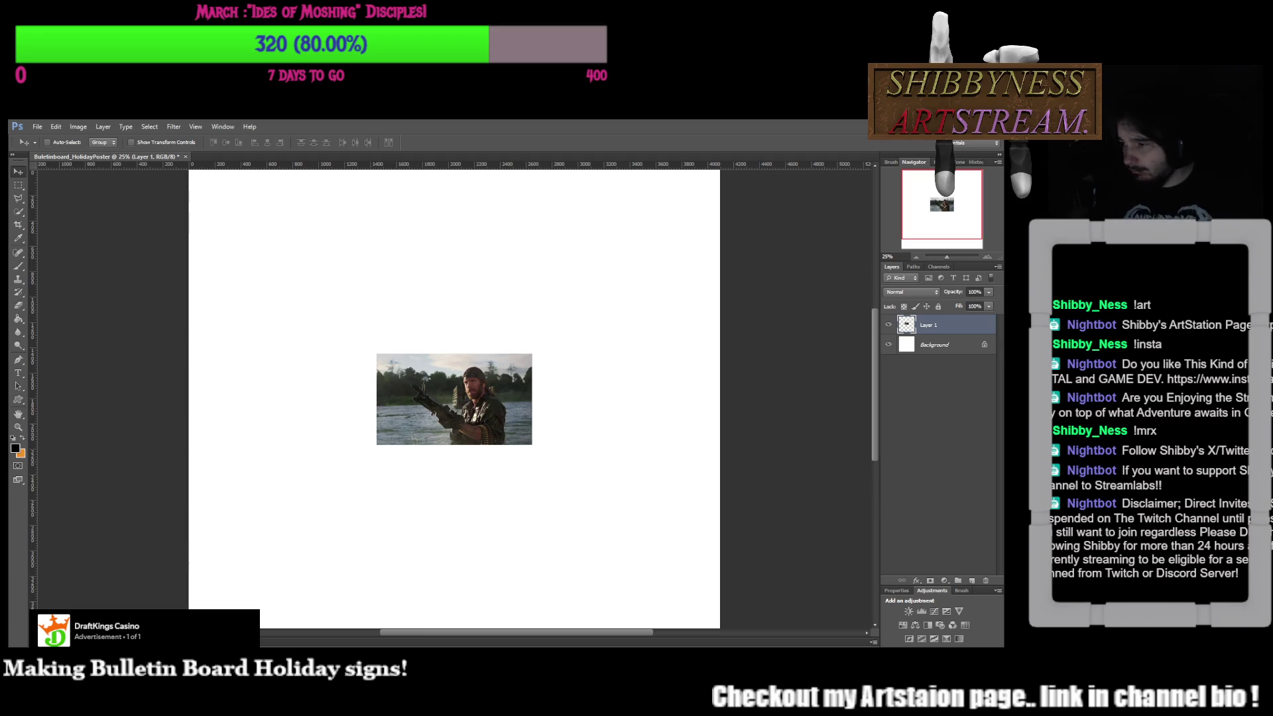
# Hide the photo layer and draw a paragraph text box across the poster's upper part, then return to Painter
pyautogui.click(935, 344)
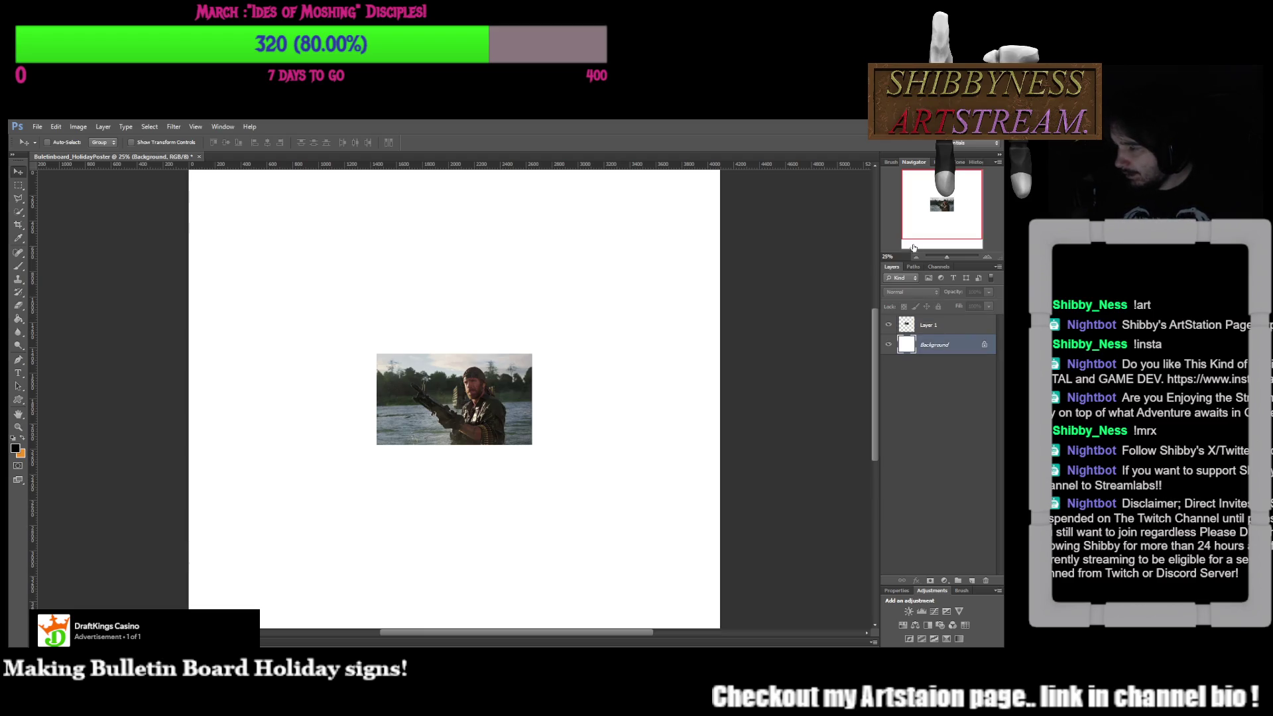
pyautogui.hscroll(-2, 505, 382)
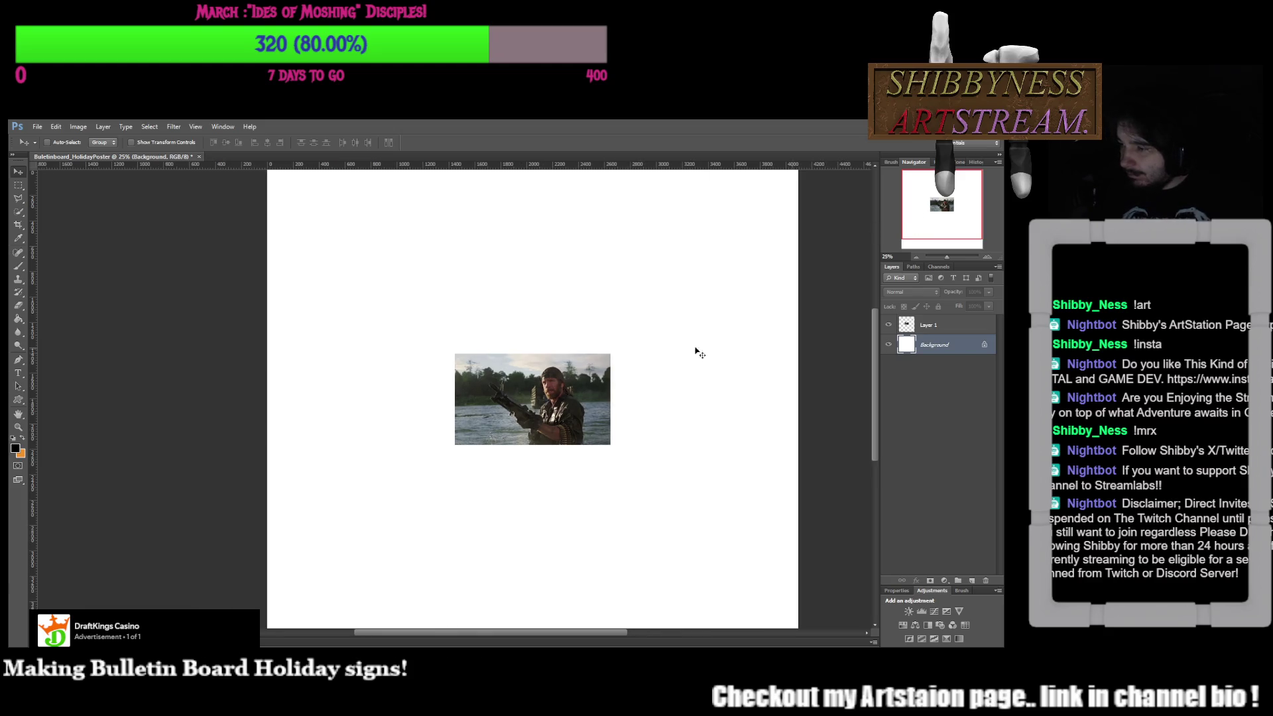
pyautogui.click(889, 326)
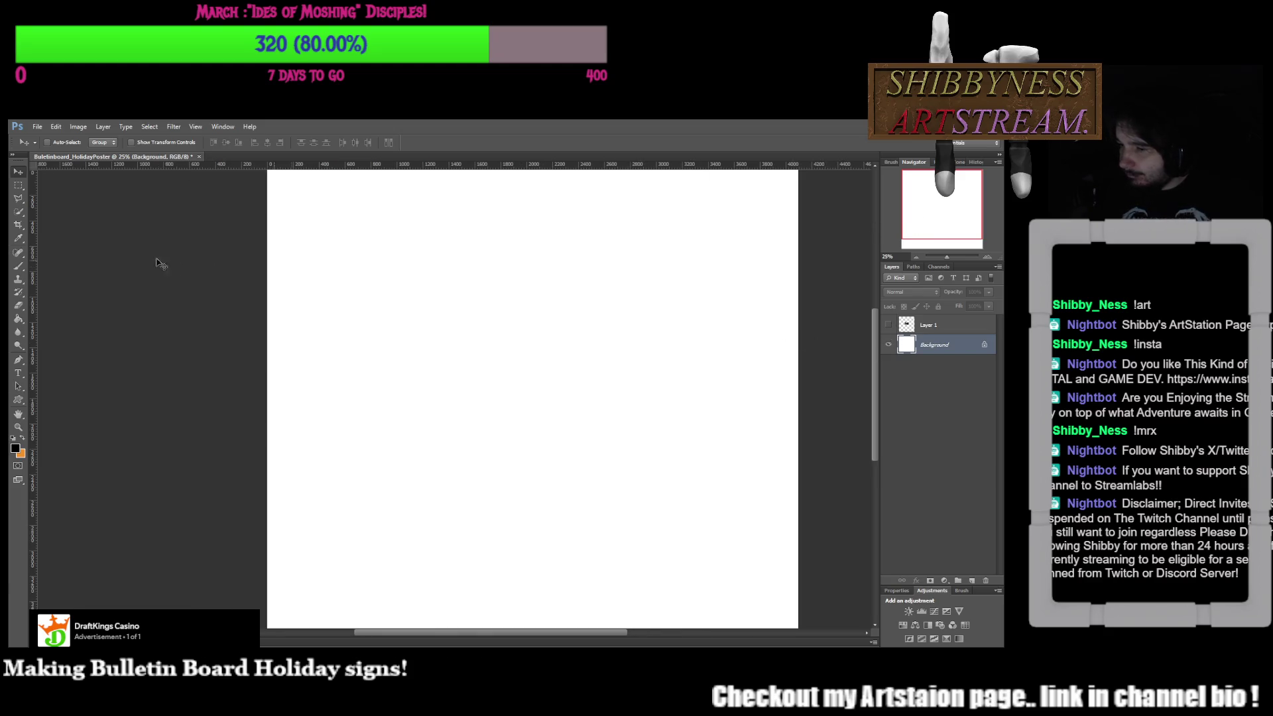
pyautogui.click(18, 373)
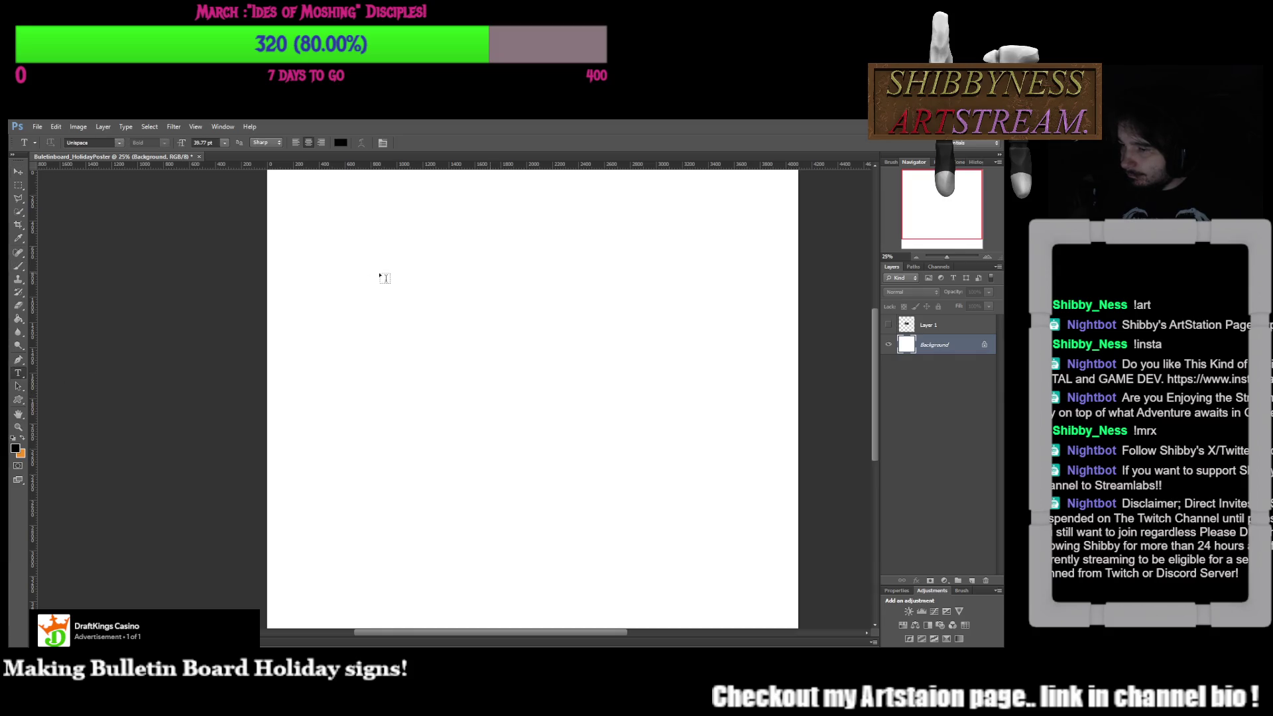
pyautogui.moveTo(397, 244)
pyautogui.mouseDown()
pyautogui.moveTo(745, 374)
pyautogui.moveTo(728, 345)
pyautogui.mouseUp()
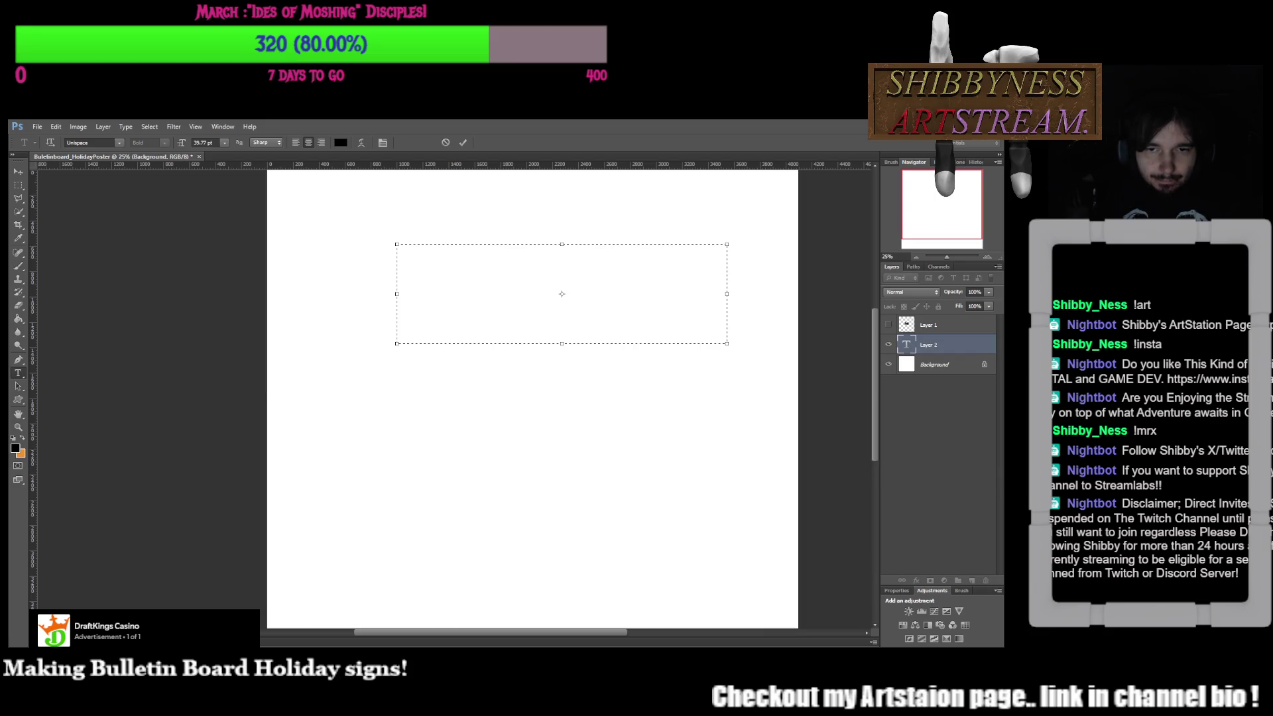
pyautogui.hotkey('alt', 'Tab')
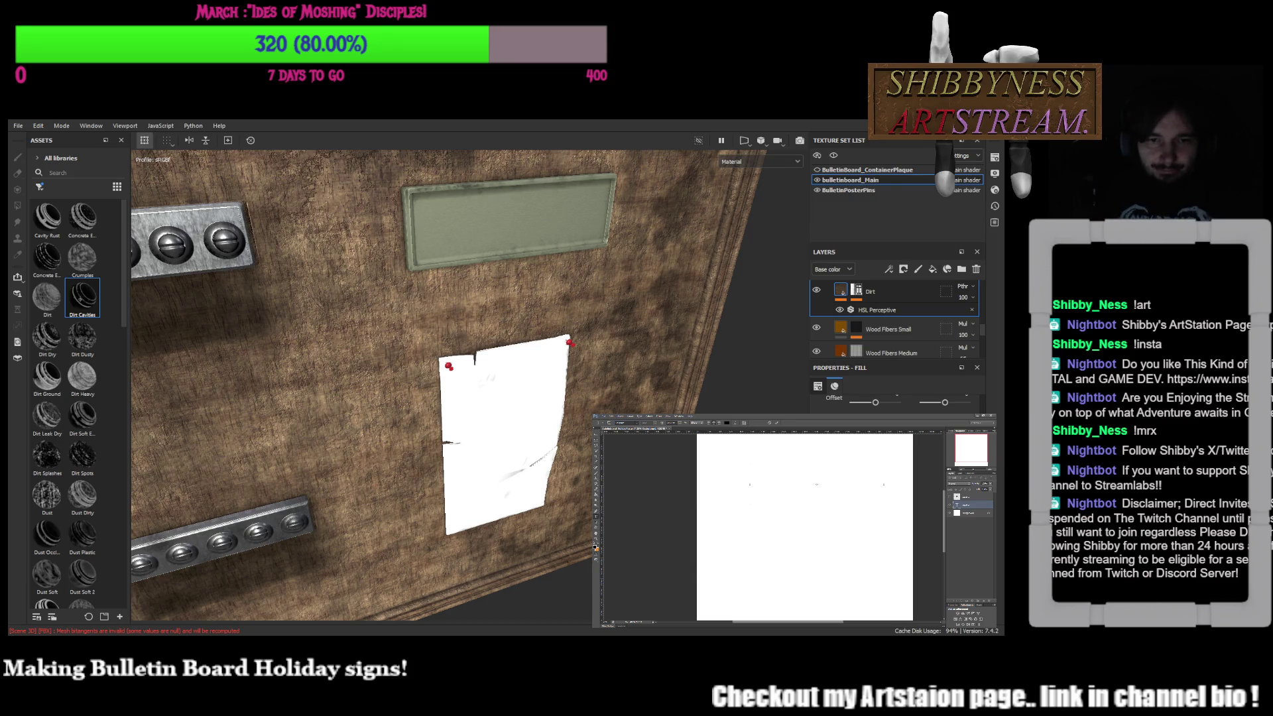
pyautogui.moveTo(517, 428)
pyautogui.keyDown('alt'); pyautogui.mouseDown()
pyautogui.moveTo(550, 451)
pyautogui.moveTo(470, 455)
pyautogui.moveTo(806, 257)
pyautogui.mouseUp(); pyautogui.keyUp('alt')
pyautogui.scroll(-5, 550, 452)
pyautogui.click(817, 170)
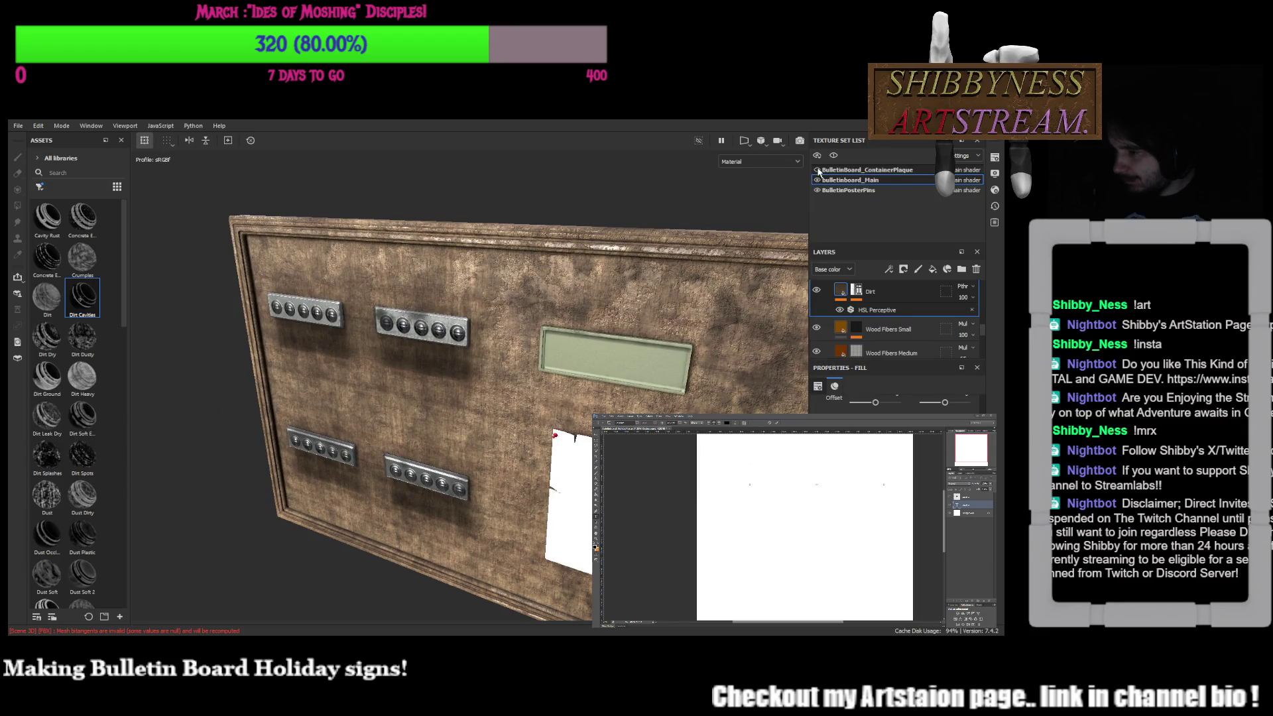
pyautogui.moveTo(637, 329)
pyautogui.keyDown('alt'); pyautogui.mouseDown()
pyautogui.moveTo(494, 408)
pyautogui.moveTo(510, 460)
pyautogui.moveTo(505, 434)
pyautogui.moveTo(520, 445)
pyautogui.mouseUp(); pyautogui.keyUp('alt')
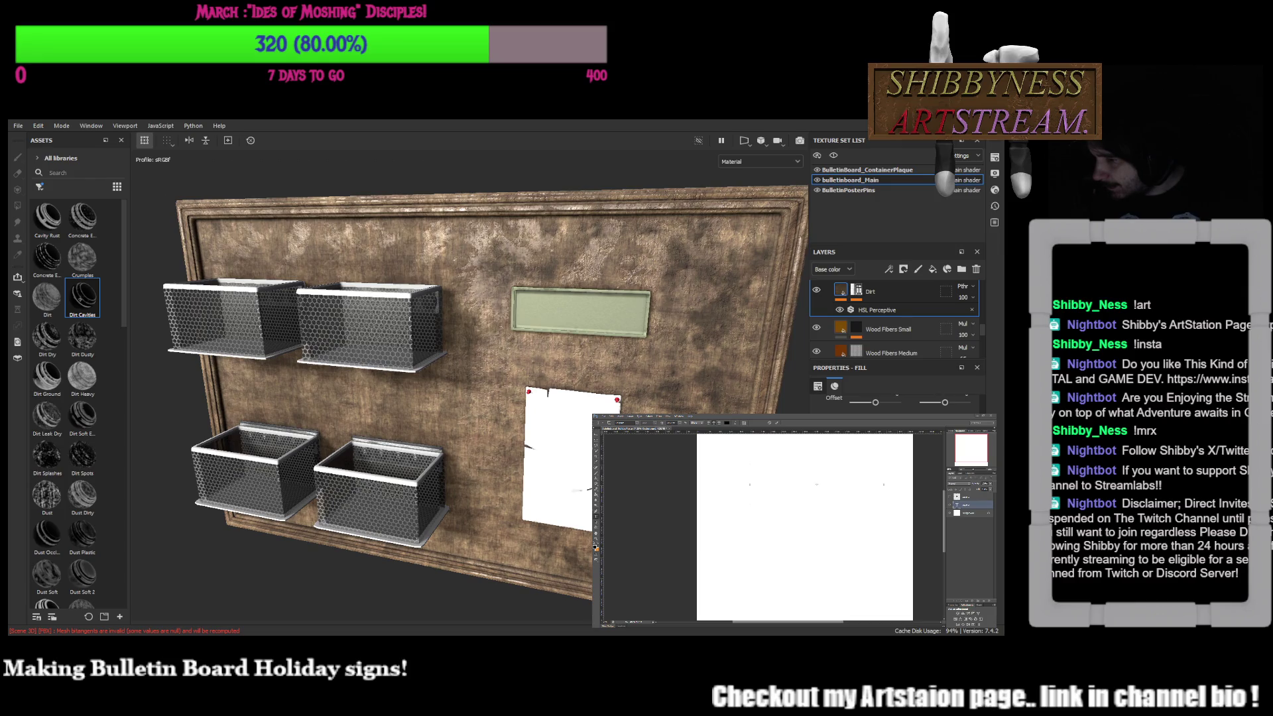
pyautogui.moveTo(469, 398)
pyautogui.keyDown('alt'); pyautogui.mouseDown()
pyautogui.moveTo(557, 359)
pyautogui.moveTo(506, 435)
pyautogui.moveTo(338, 290)
pyautogui.moveTo(357, 339)
pyautogui.mouseUp(); pyautogui.keyUp('alt')
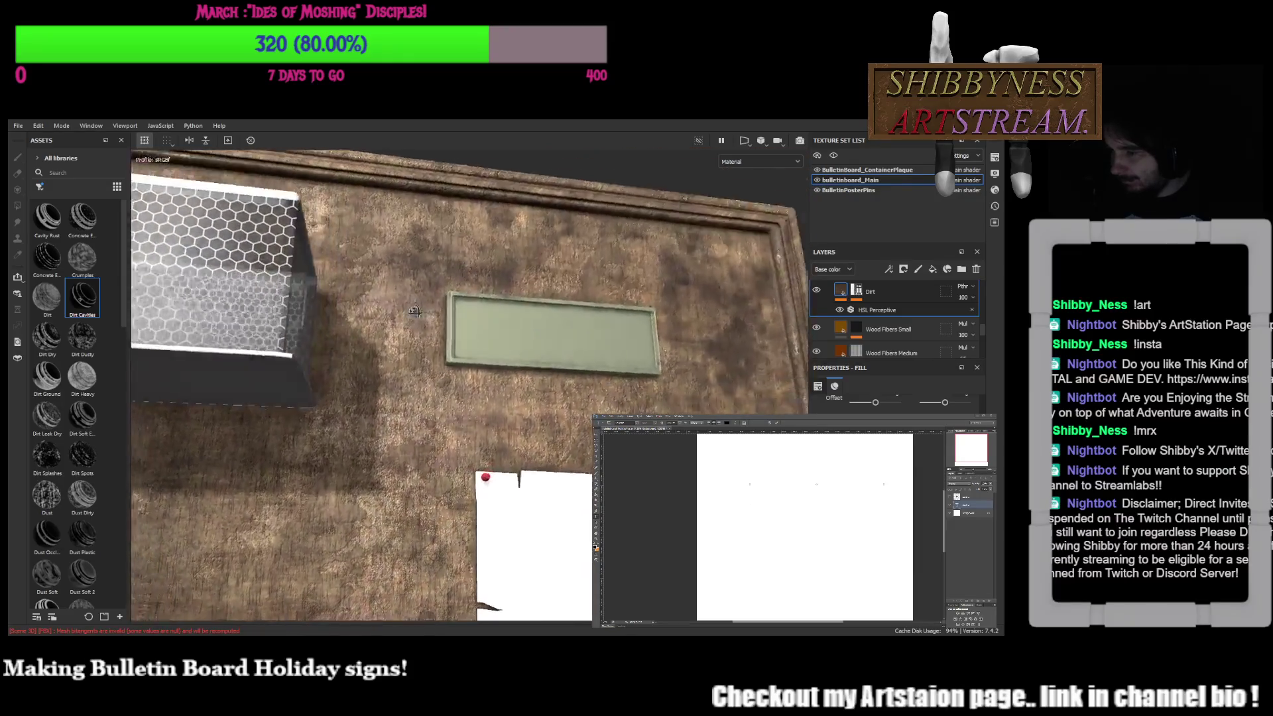
pyautogui.scroll(-2, 357, 340)
pyautogui.scroll(-2, 360, 346)
pyautogui.scroll(-2, 365, 353)
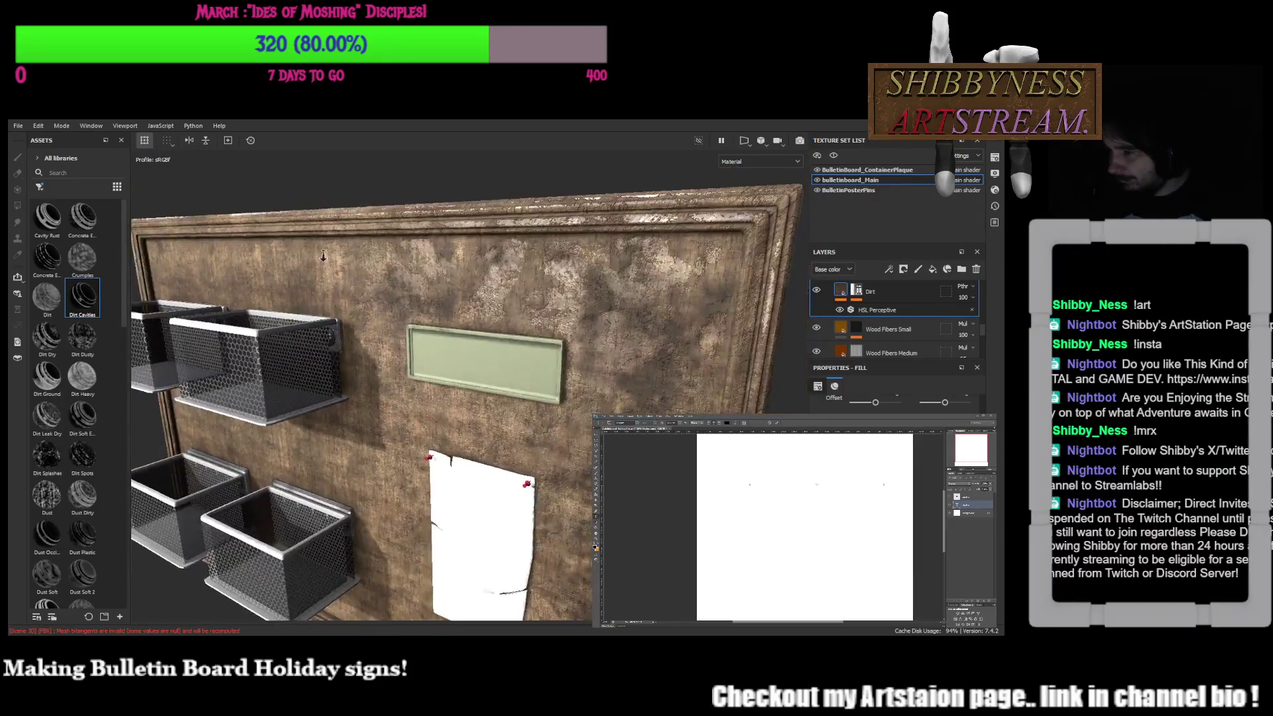
pyautogui.scroll(-1, 368, 359)
pyautogui.keyDown('alt'); pyautogui.moveTo(369, 359); pyautogui.dragTo(488, 408); pyautogui.keyUp('alt')
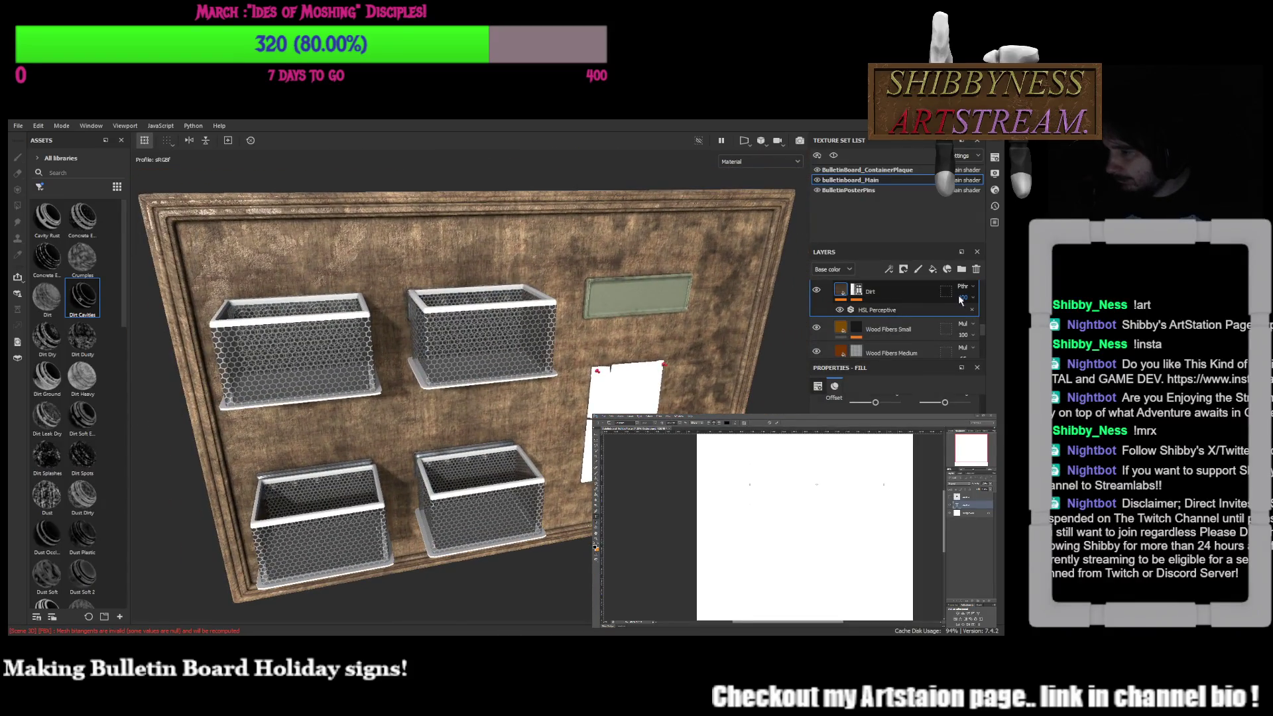
pyautogui.write('65')
# Fade the Dirt layer's opacity to about 31 and rotate the board to check the lighter grime
pyautogui.press('Return')
pyautogui.moveTo(964, 319); pyautogui.dragTo(964, 322)
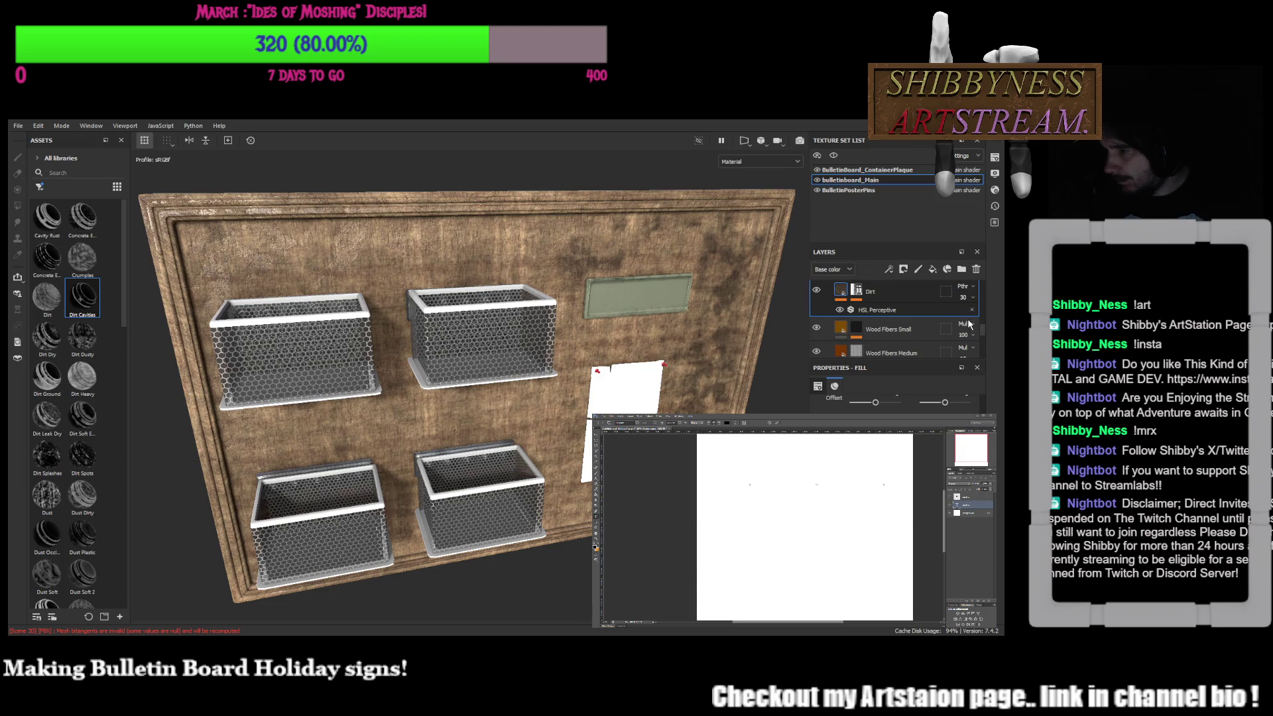
pyautogui.keyDown('alt'); pyautogui.moveTo(322, 424); pyautogui.dragTo(421, 425); pyautogui.keyUp('alt')
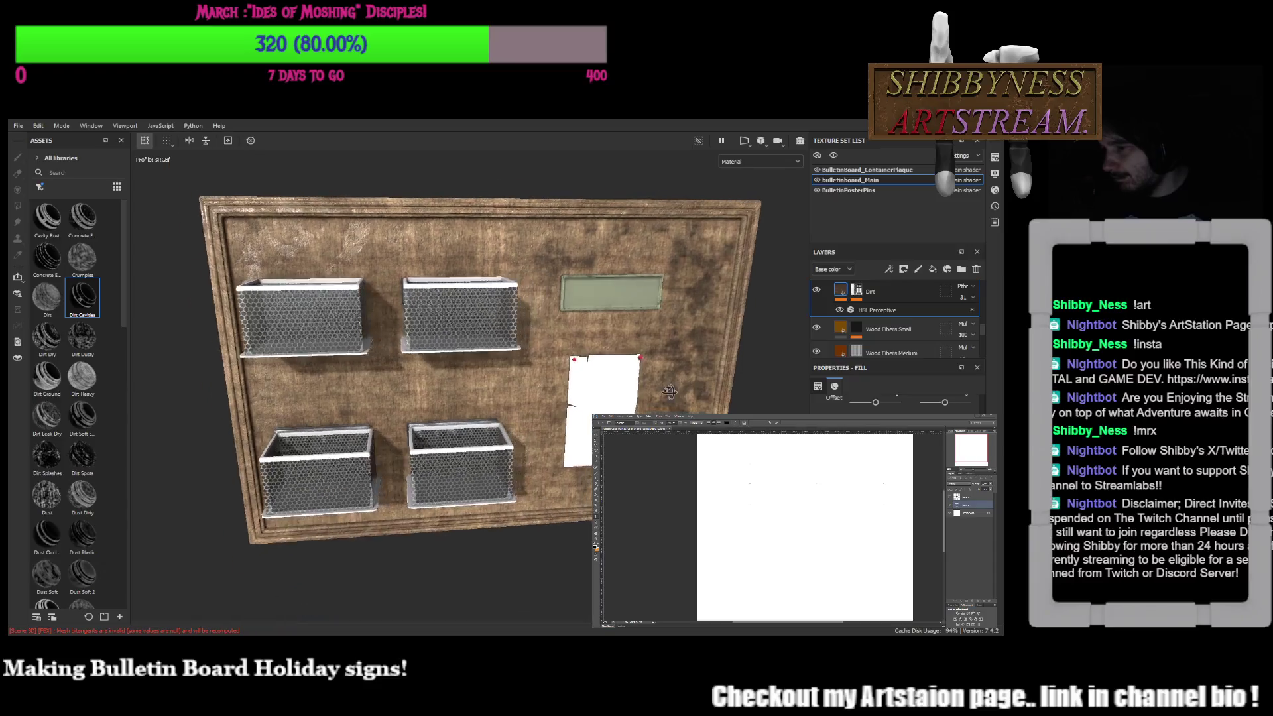
pyautogui.keyDown('alt'); pyautogui.moveTo(399, 418); pyautogui.dragTo(497, 418); pyautogui.keyUp('alt')
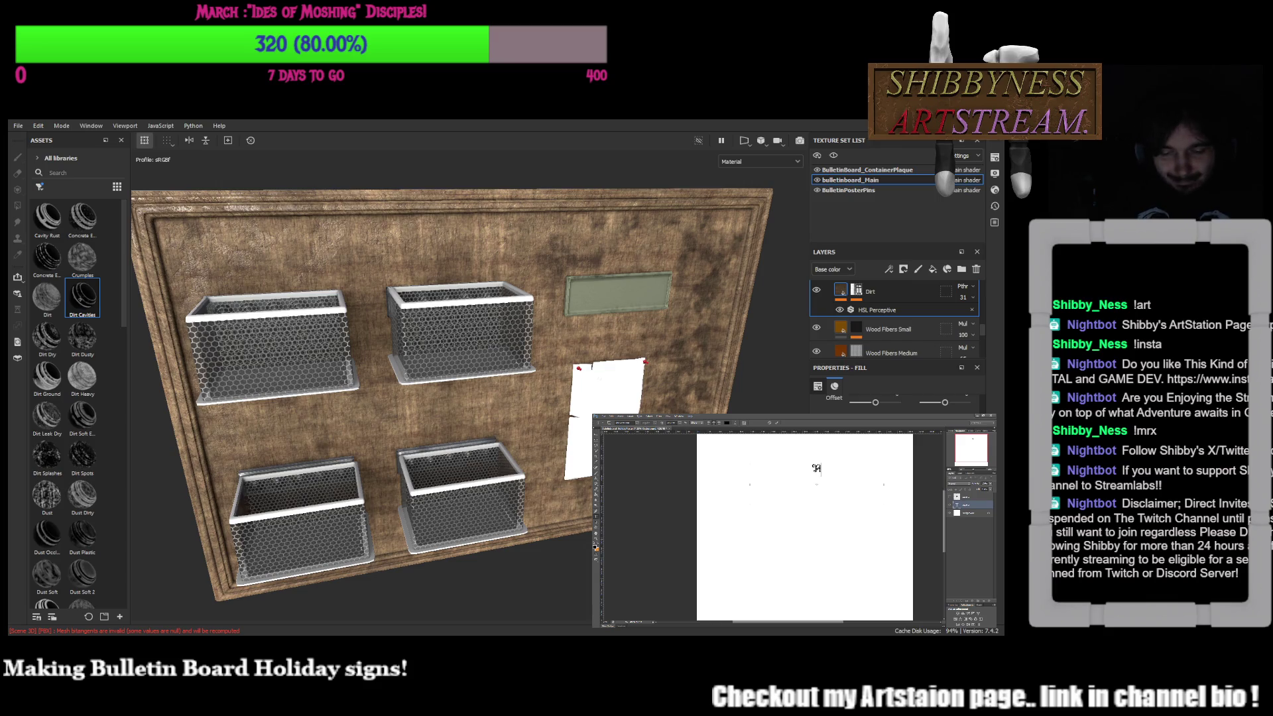
pyautogui.write('ppy Holiday')
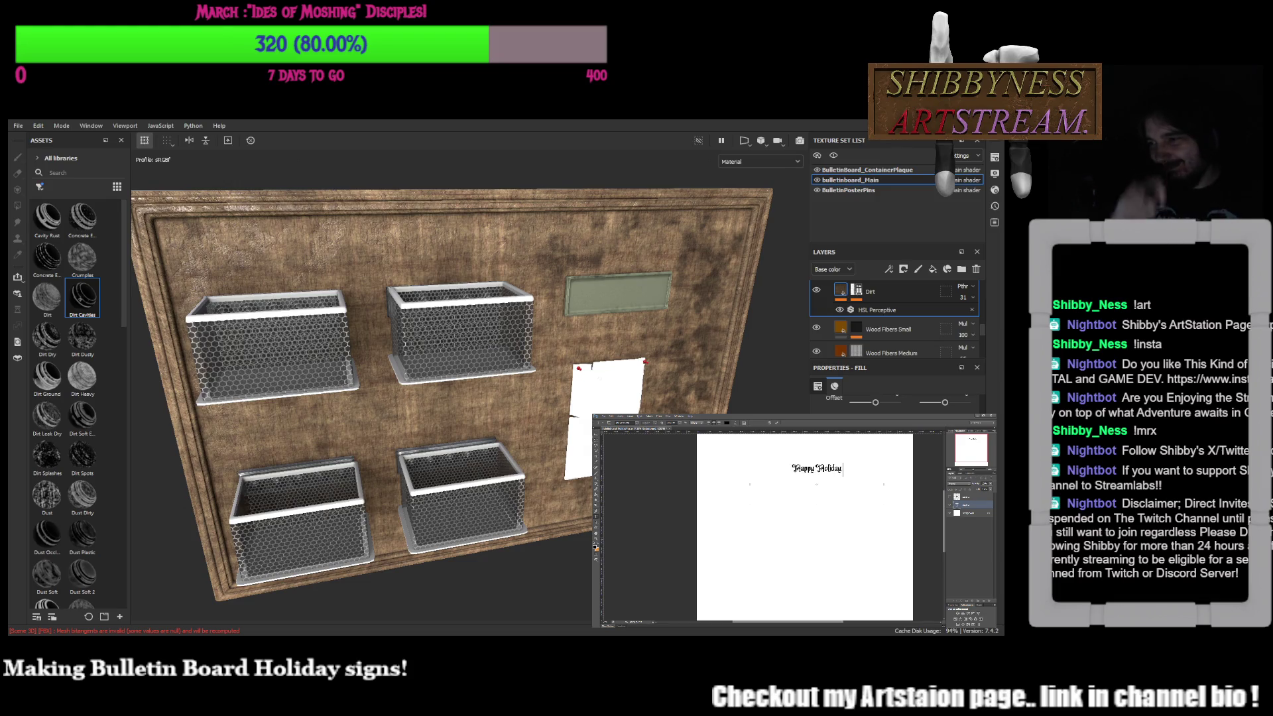
pyautogui.write(' Mess')
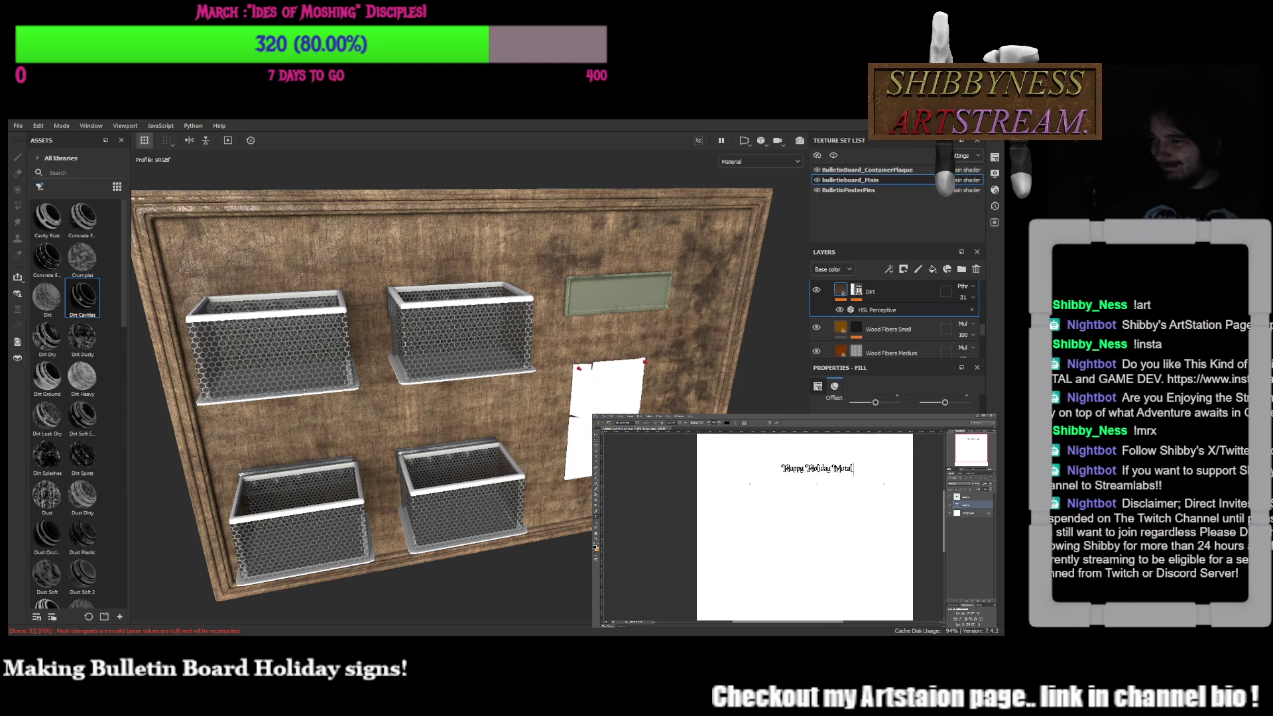
pyautogui.write('!Fes')
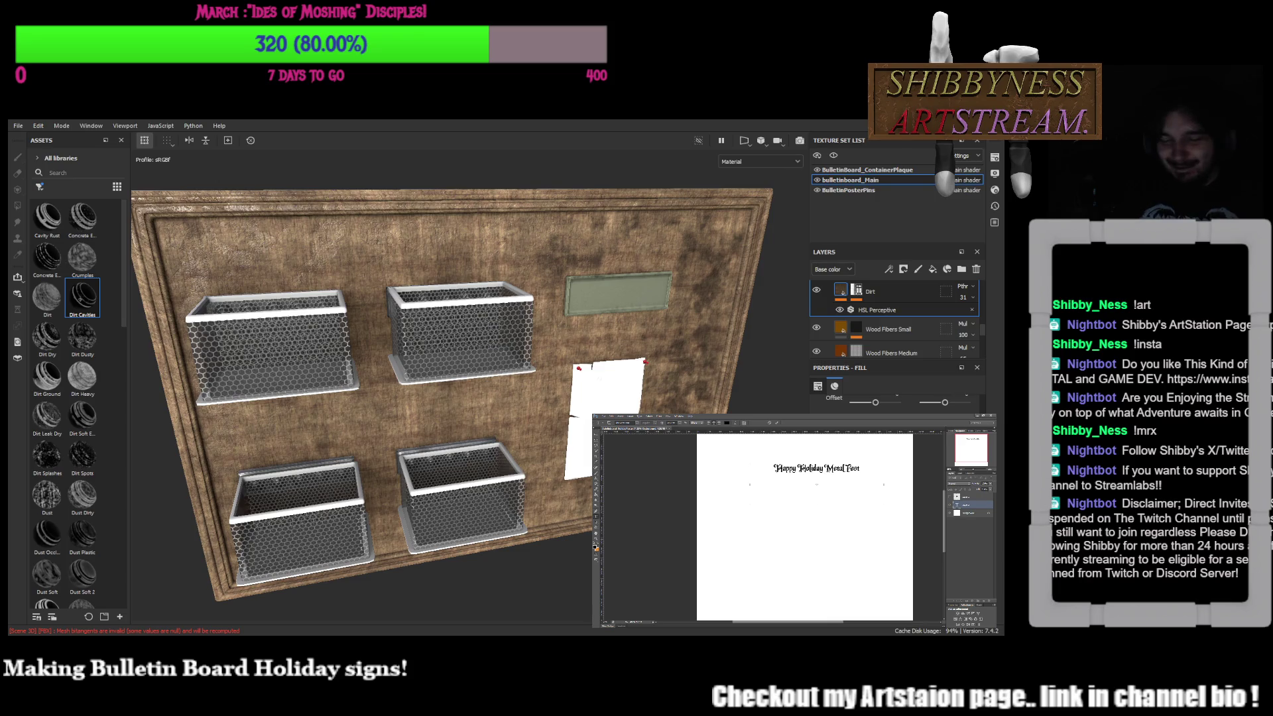
pyautogui.write(' Office Party')
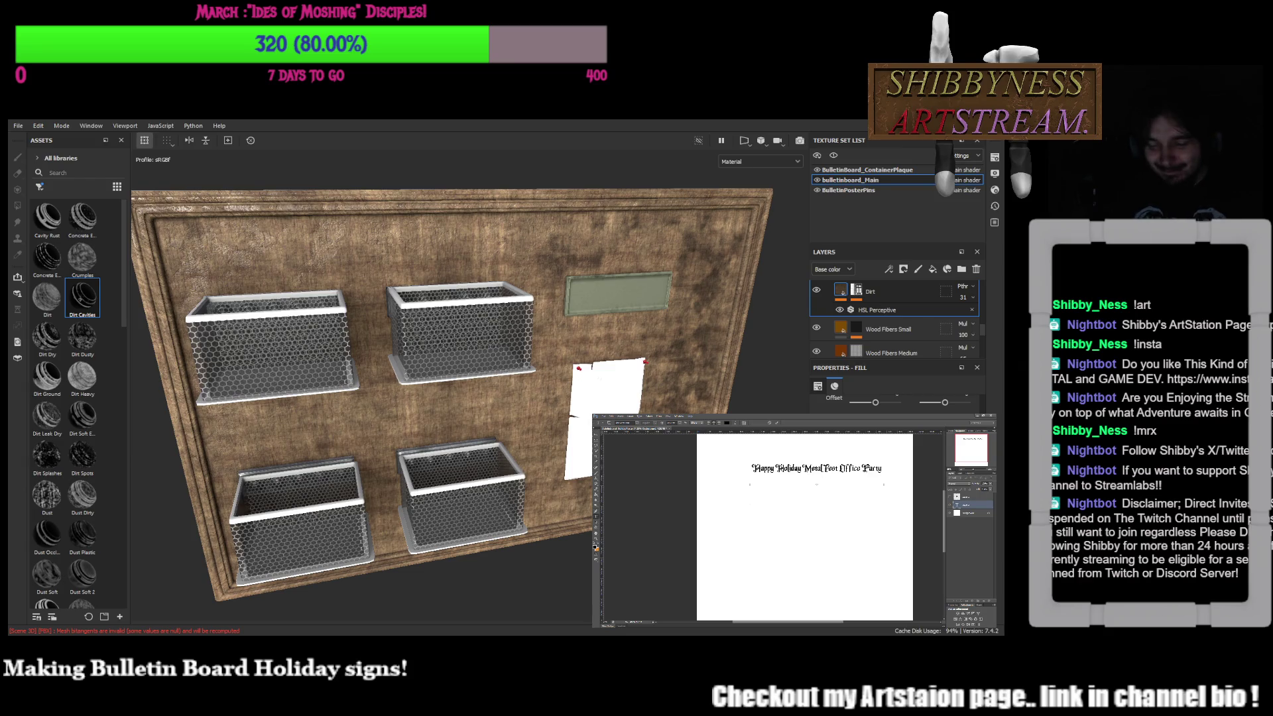
# Split the heading into two lines, Happy Holiday over Metal Fest Office Party, and re-align them
pyautogui.press('Return')
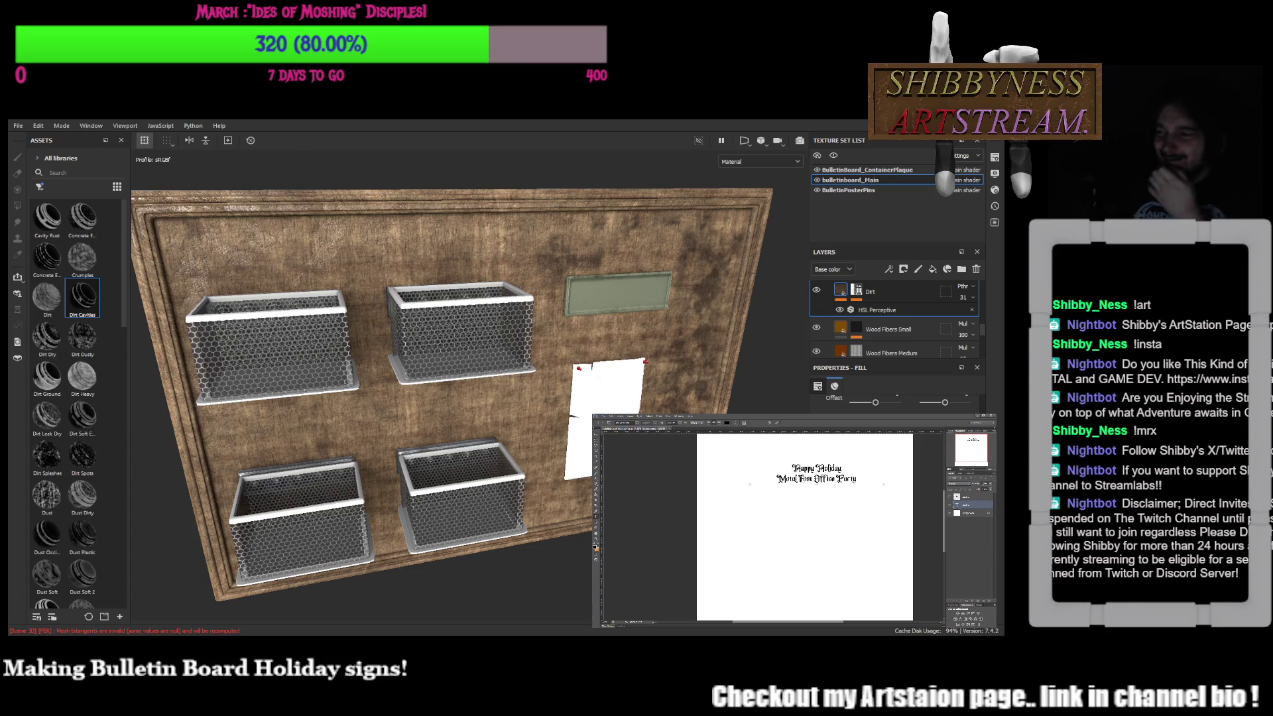
pyautogui.press('v')
pyautogui.press('Left')
pyautogui.press('Left')
pyautogui.press('Left')
pyautogui.press('Left')
pyautogui.press('Left')
pyautogui.press('Left')
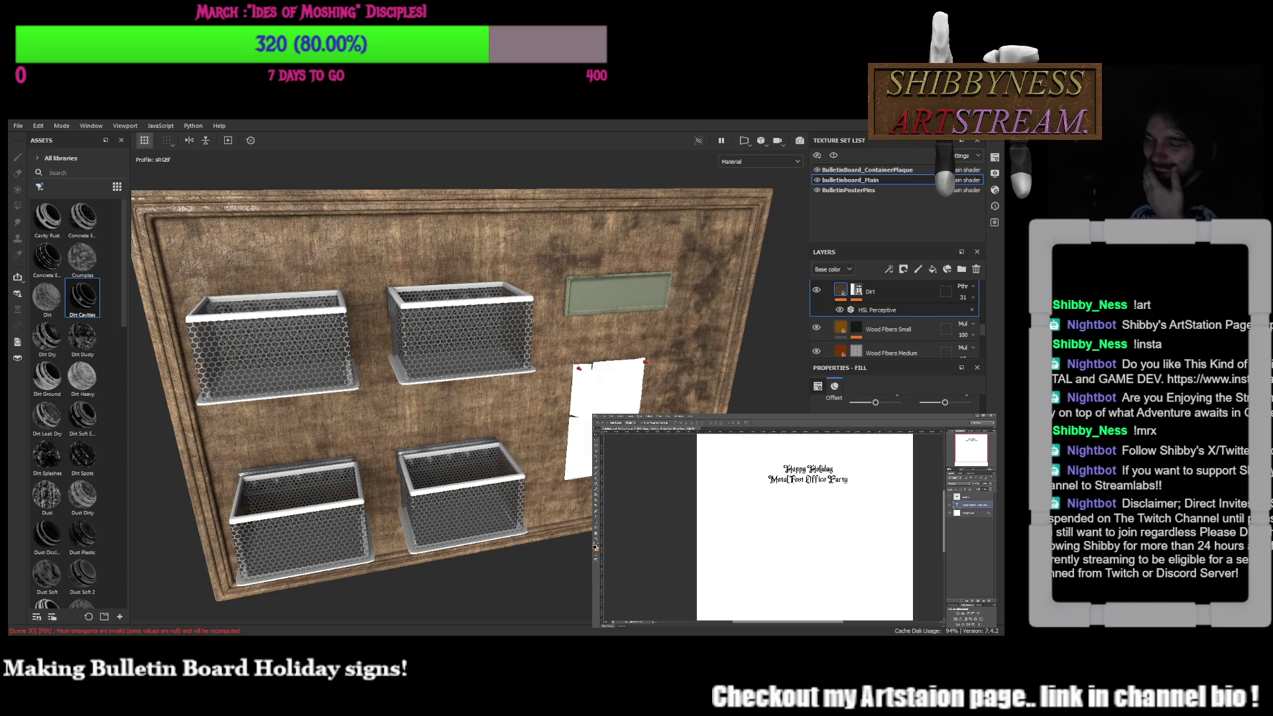
# Free-transform the heading larger and shift it left to centre it across the poster top
pyautogui.hotkey('ctrl', 't')
pyautogui.keyDown('alt'); pyautogui.moveTo(877, 505); pyautogui.dragTo(905, 514); pyautogui.keyUp('alt')
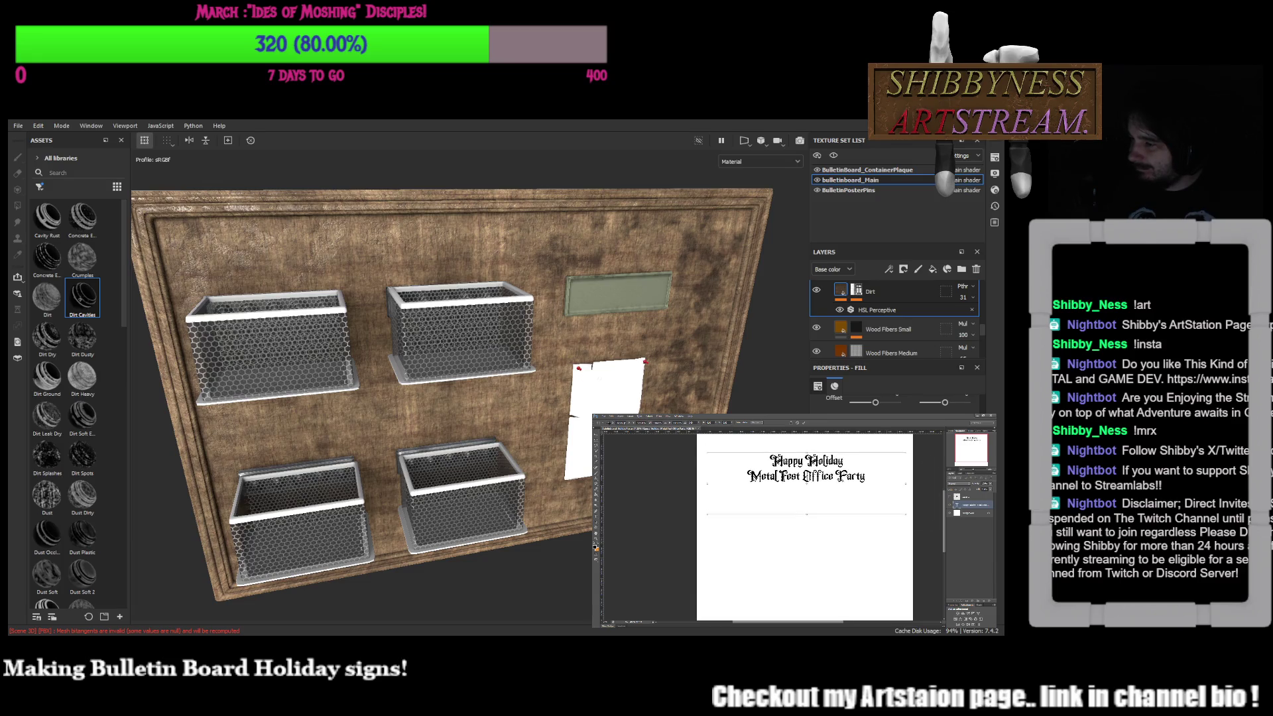
pyautogui.keyDown('alt'); pyautogui.moveTo(906, 513); pyautogui.dragTo(939, 525); pyautogui.keyUp('alt')
pyautogui.moveTo(816, 498); pyautogui.dragTo(789, 499)
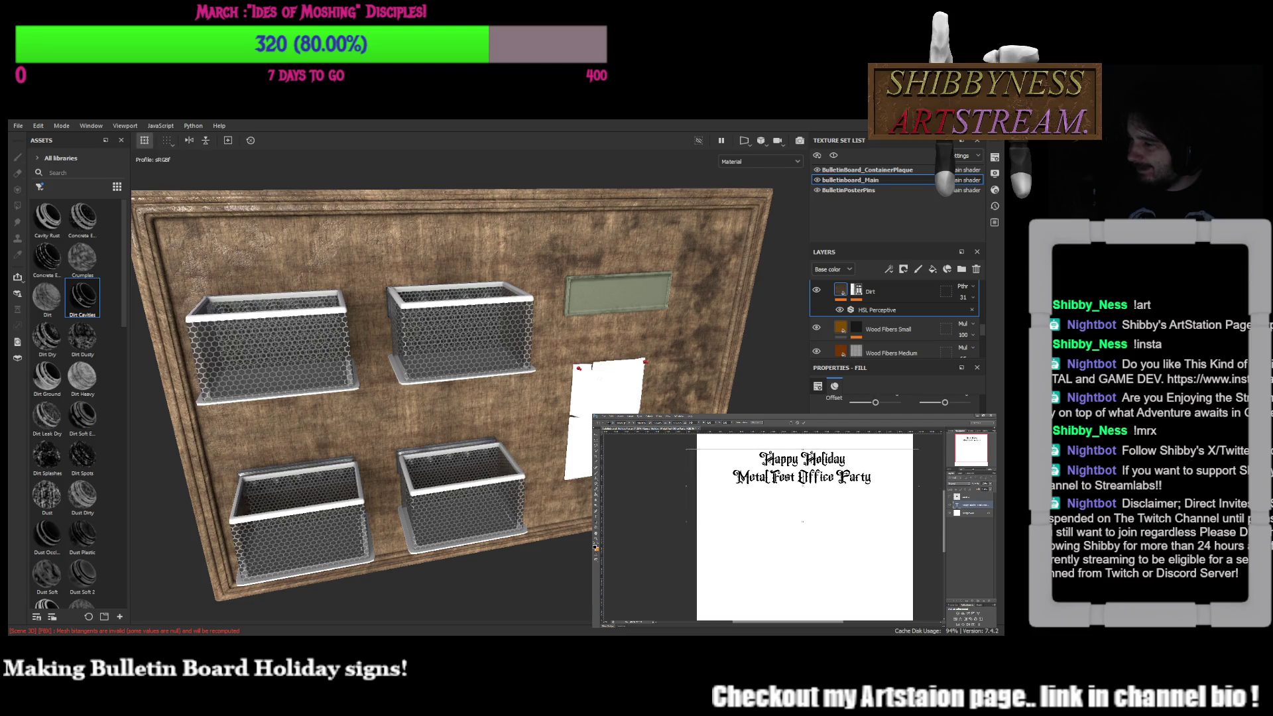
pyautogui.keyDown('alt'); pyautogui.moveTo(913, 527); pyautogui.dragTo(931, 532); pyautogui.keyUp('alt')
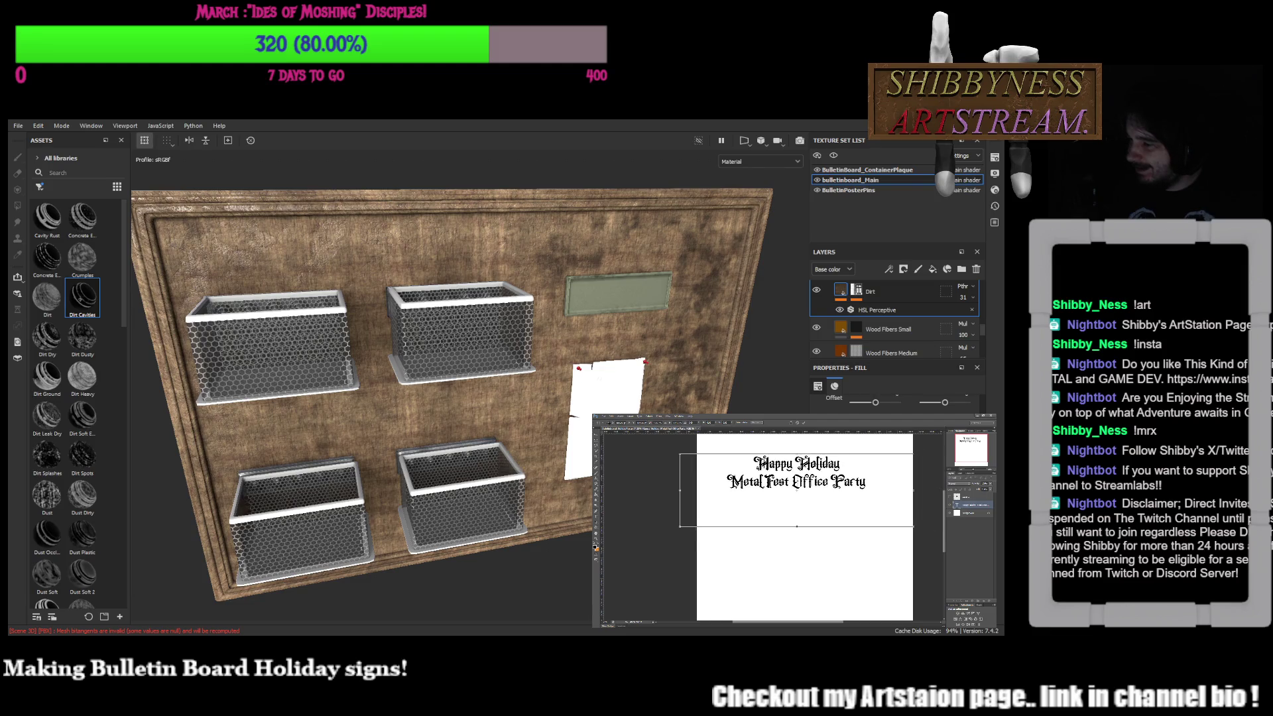
# Commit the heading's enlarged, centred size
pyautogui.press('Return')
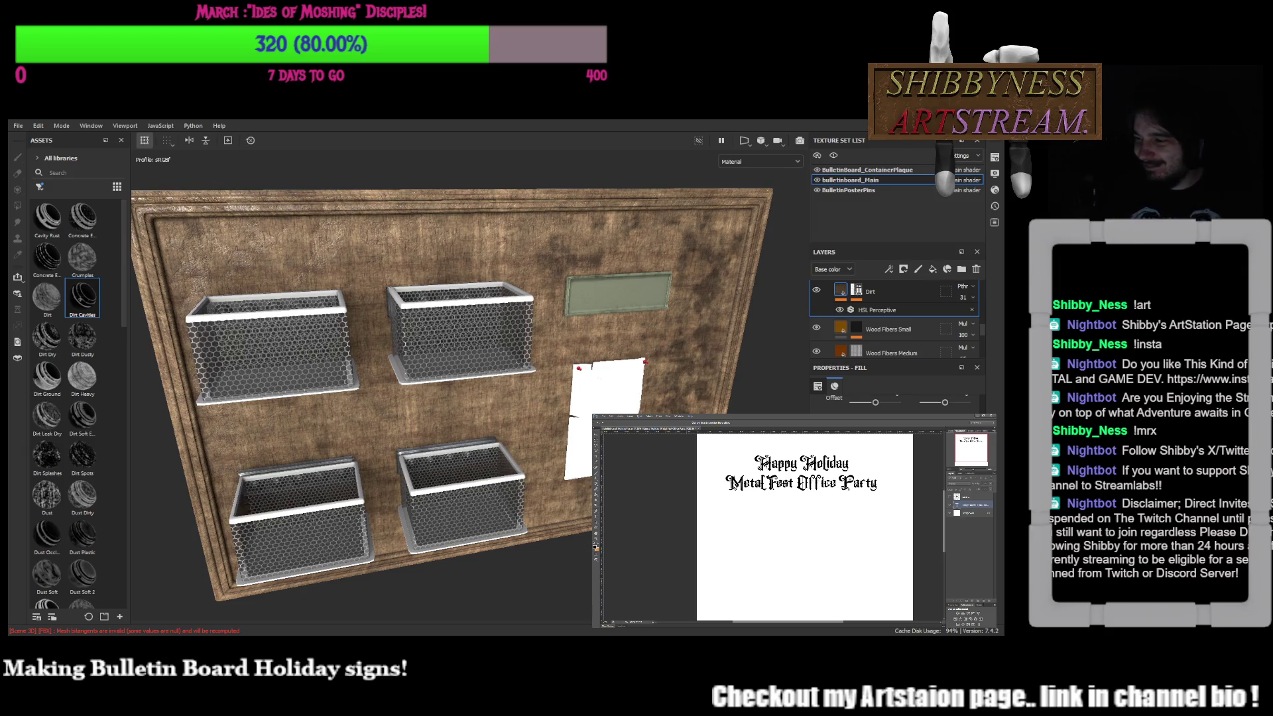
# Colour the Happy Holiday line pinkish red and the party line green
pyautogui.press('5')
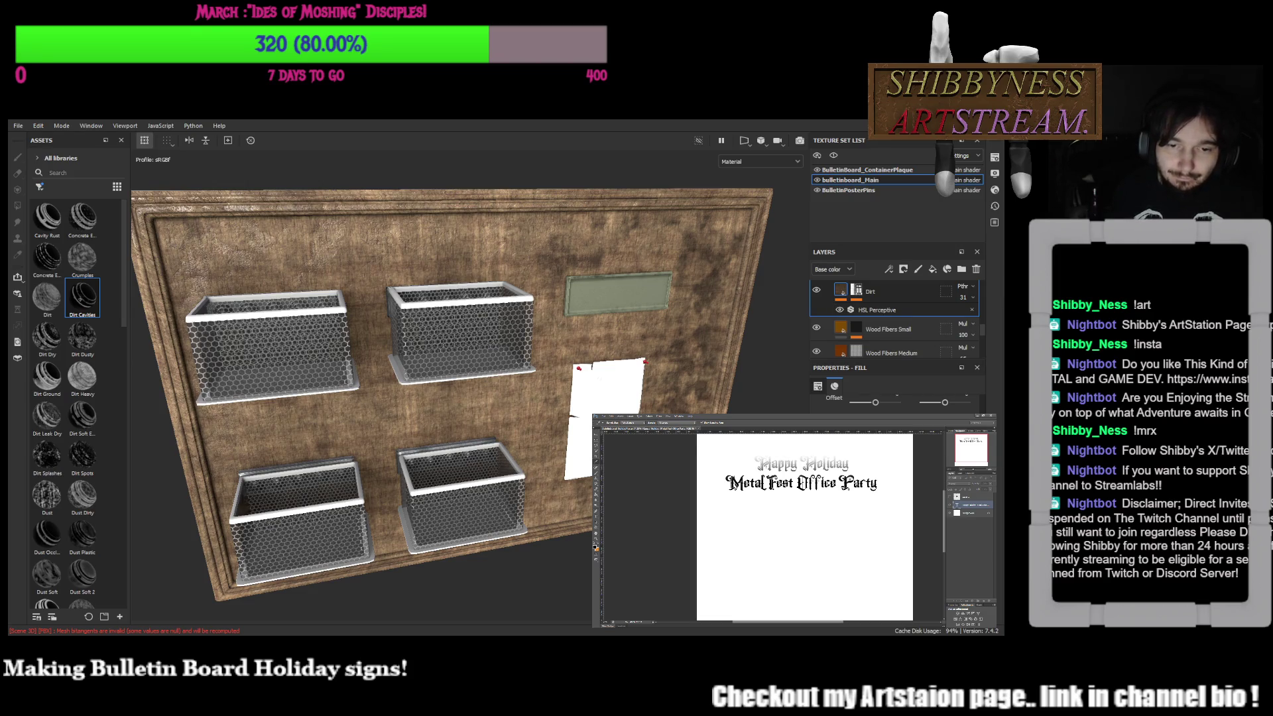
pyautogui.press('0')
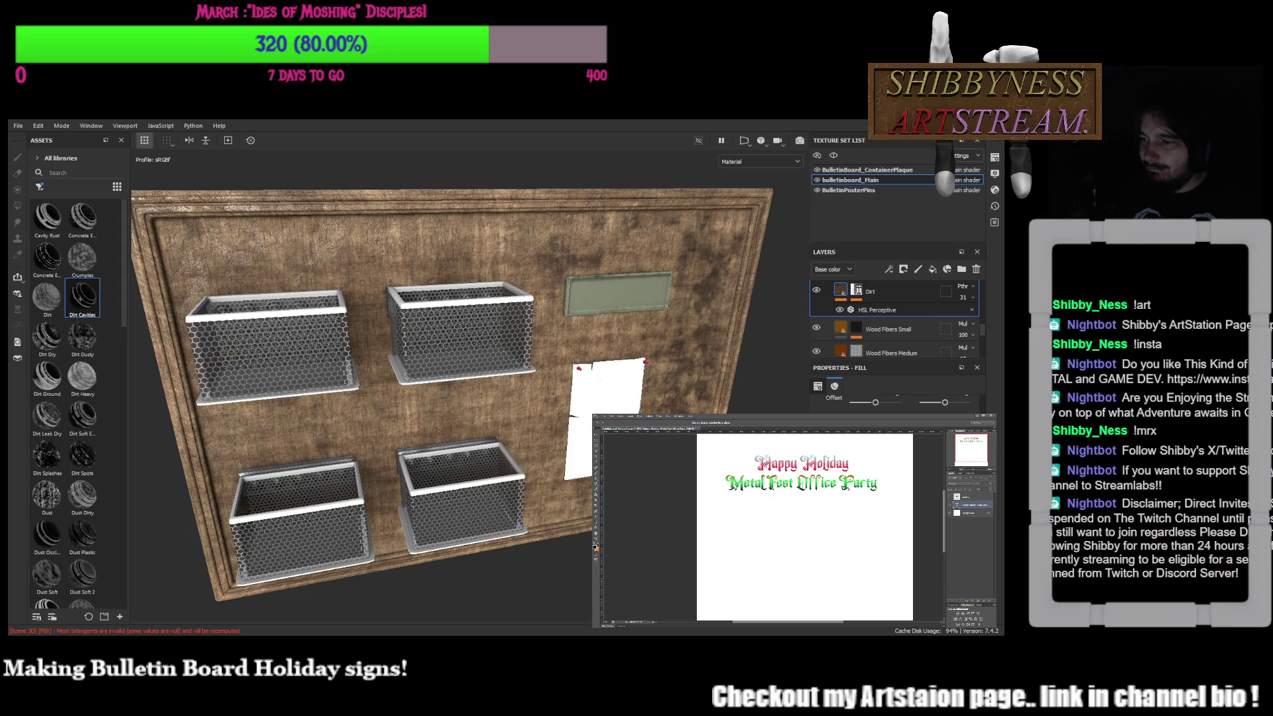
# Toggle and check the heading's red/green gradient colouring, expand its effects list, and paste the photo onto the poster
pyautogui.hotkey('ctrl', 'z')
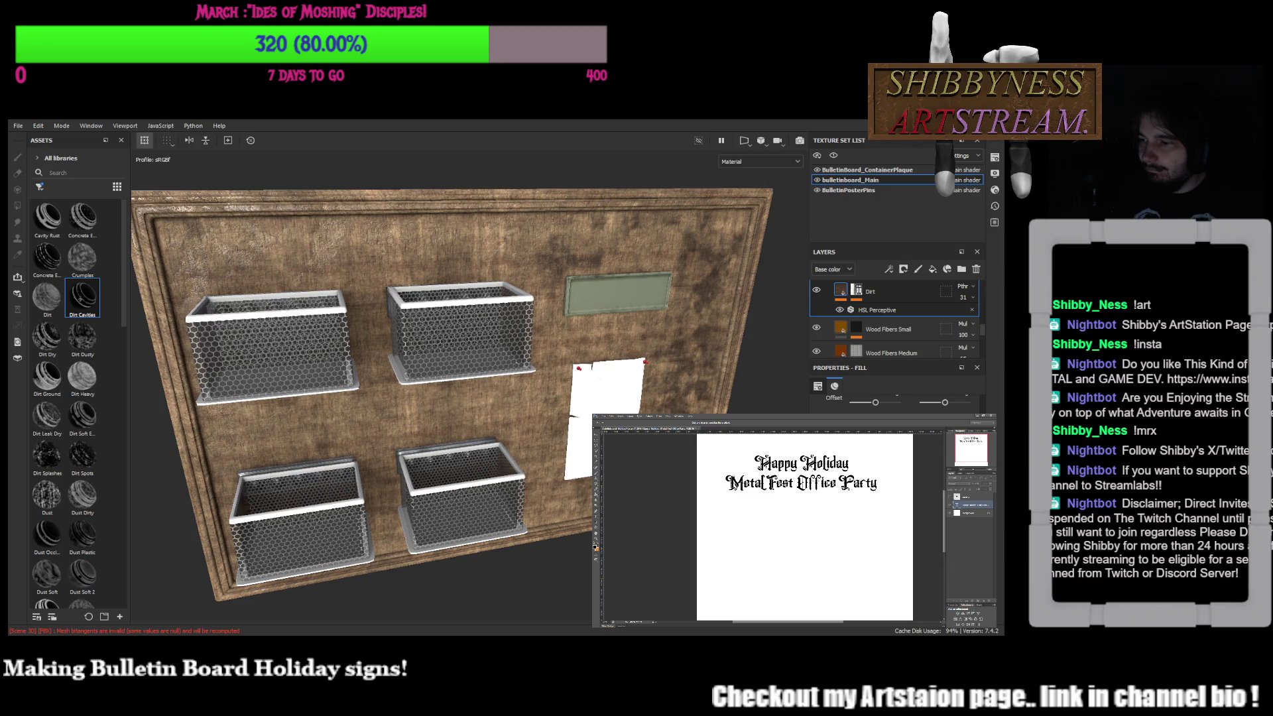
pyautogui.hotkey('ctrl', 'z')
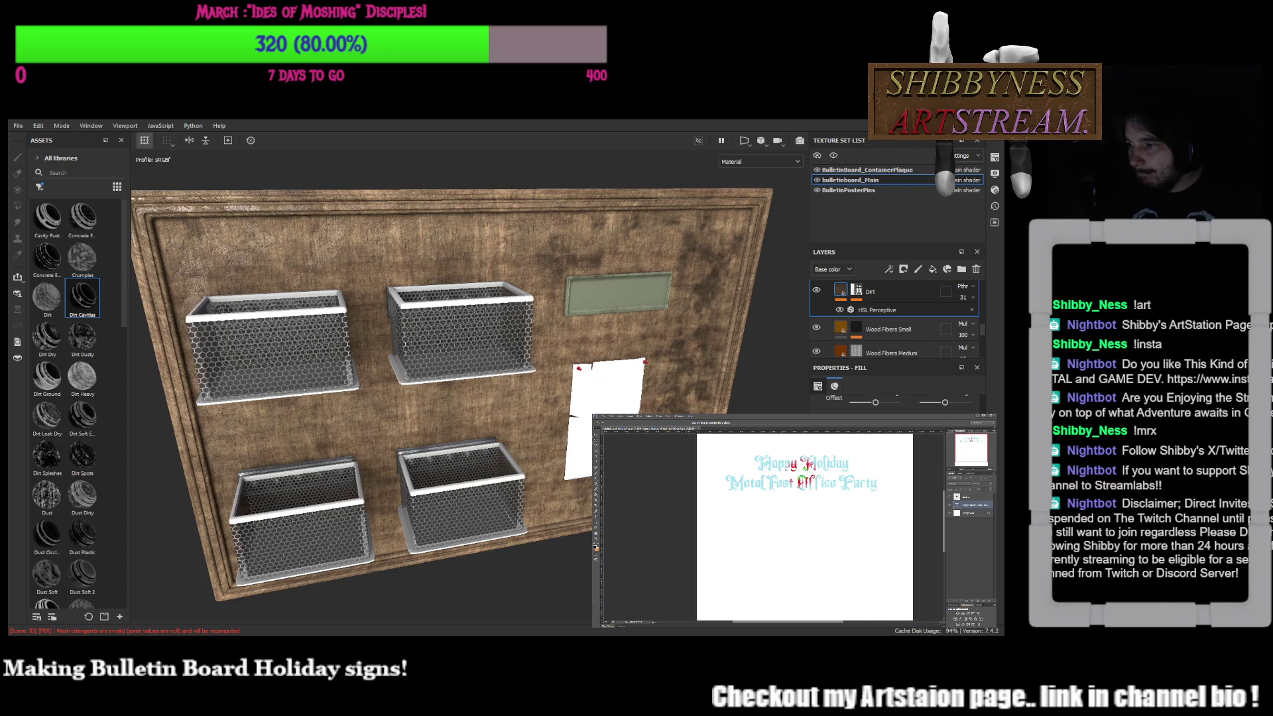
pyautogui.hotkey('ctrl', 'Return')
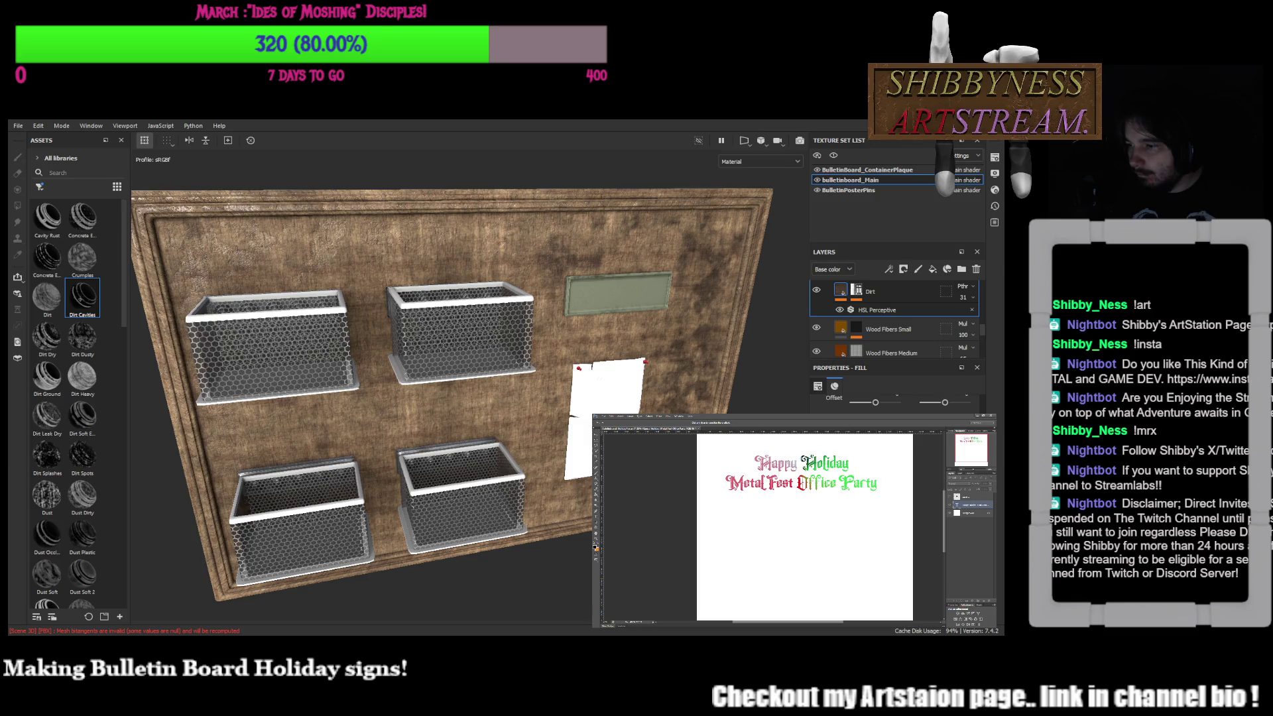
pyautogui.hotkey('ctrl', 'a')
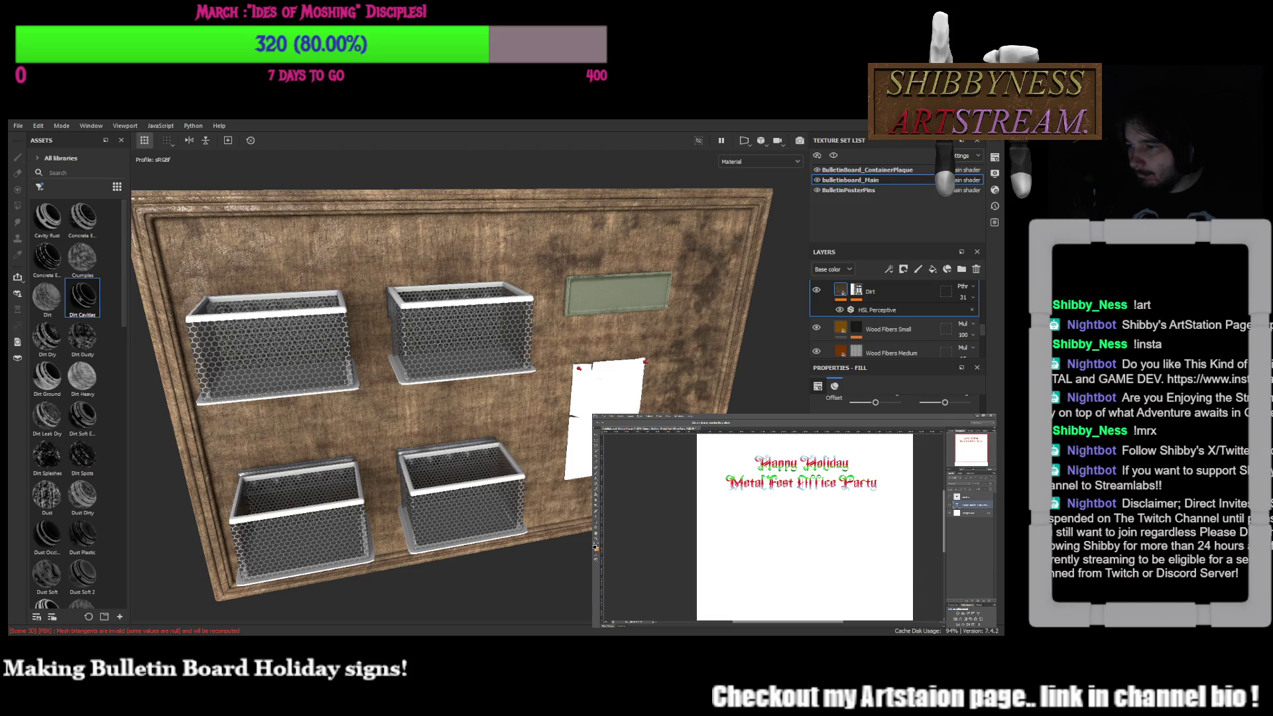
pyautogui.hotkey('ctrl', 'Return')
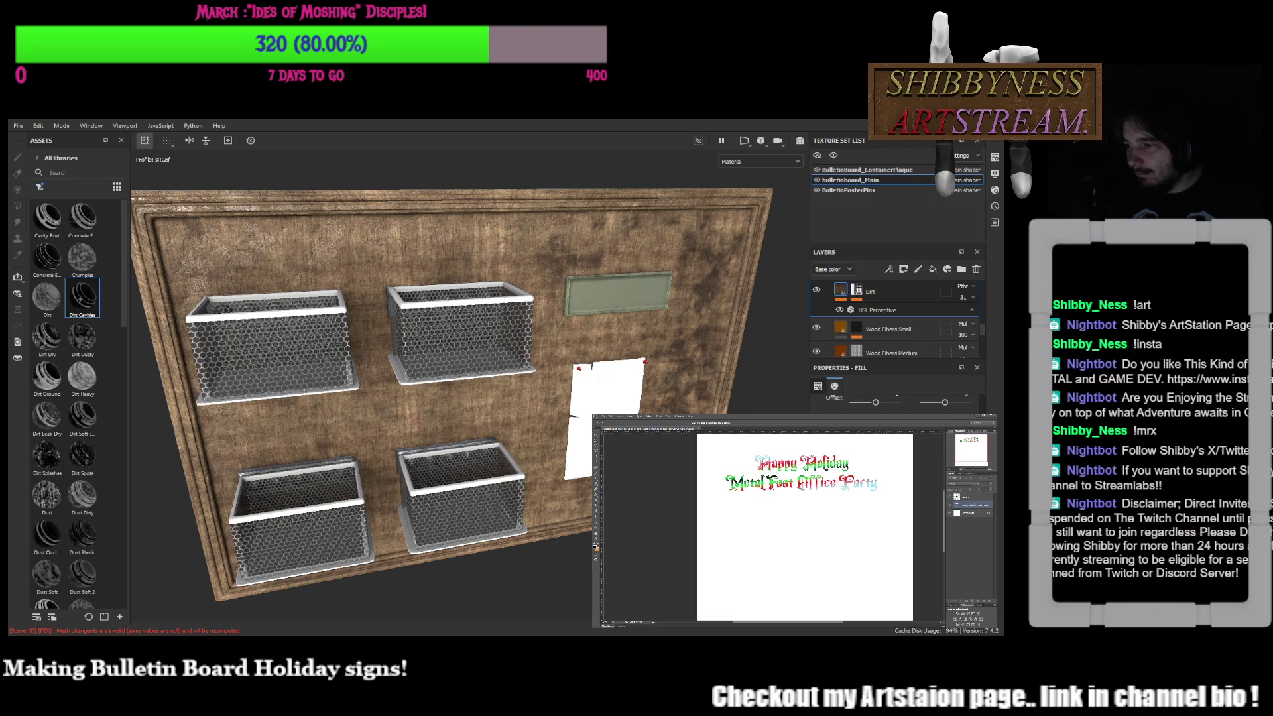
pyautogui.click(989, 503)
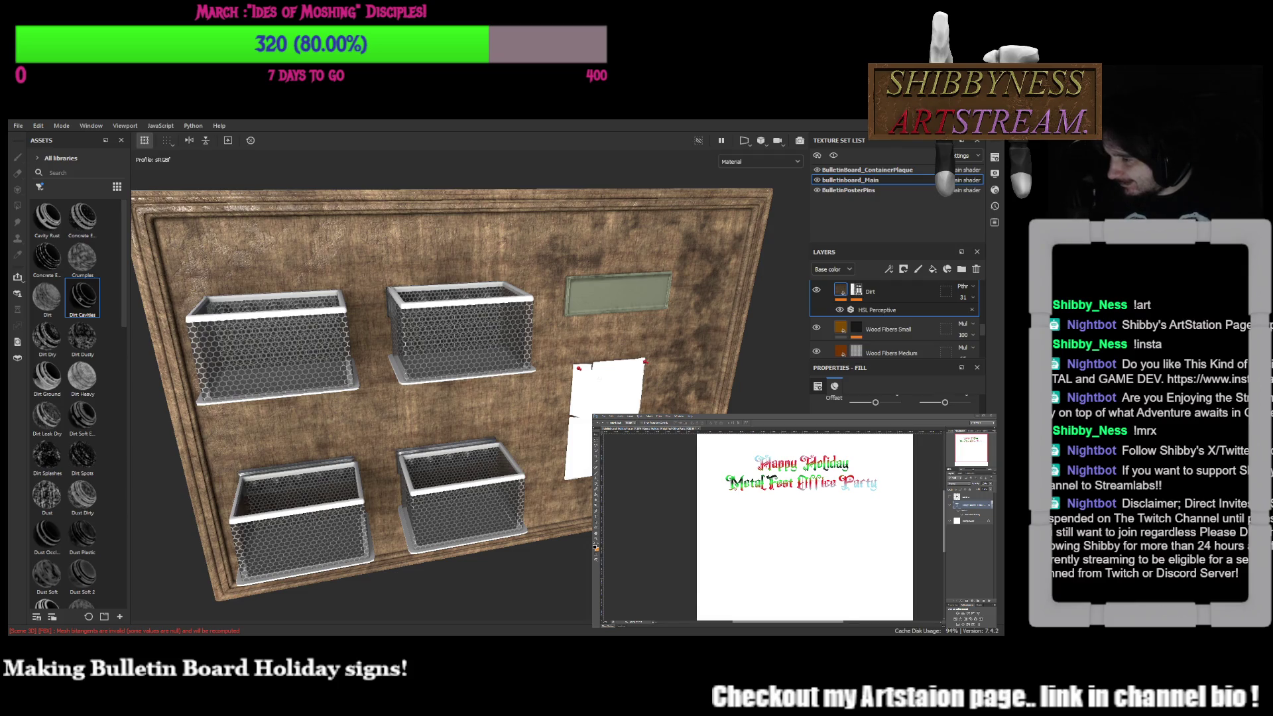
pyautogui.hotkey('ctrl', 'v')
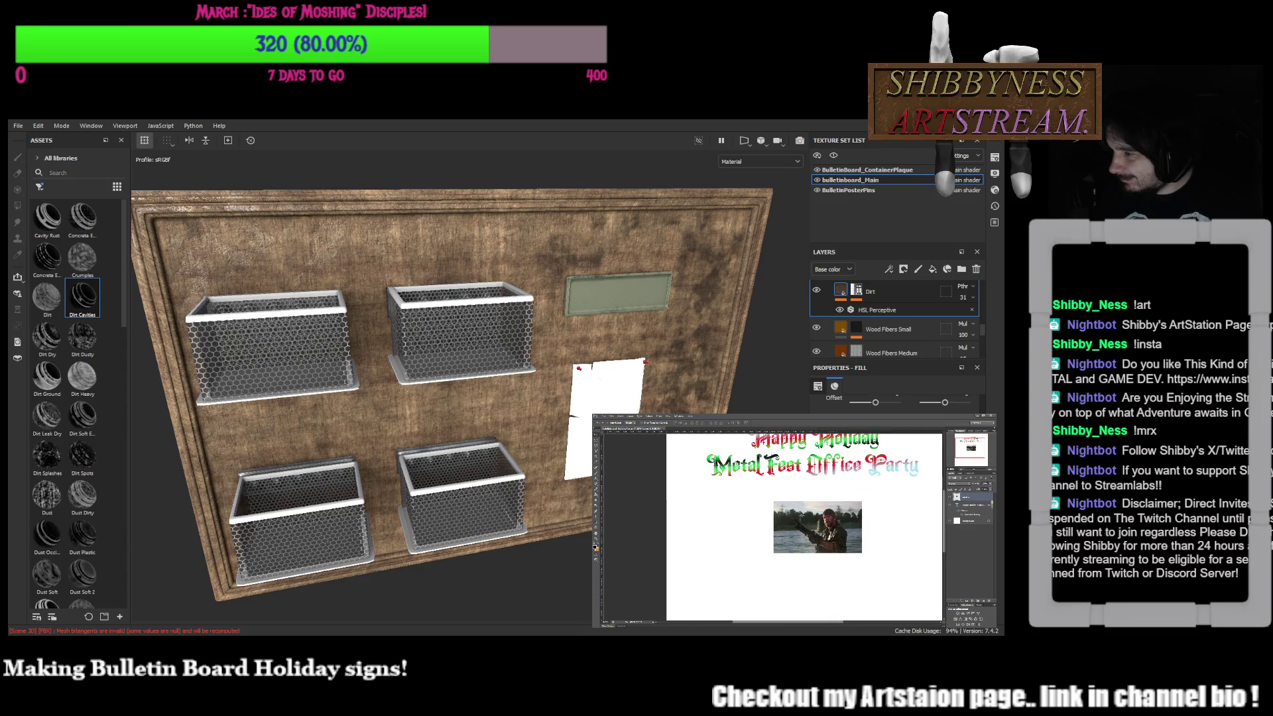
# Zoom in and back out to frame the pasted photo of the armed man
pyautogui.hotkey('ctrl', '+')
pyautogui.hotkey('ctrl', '-')
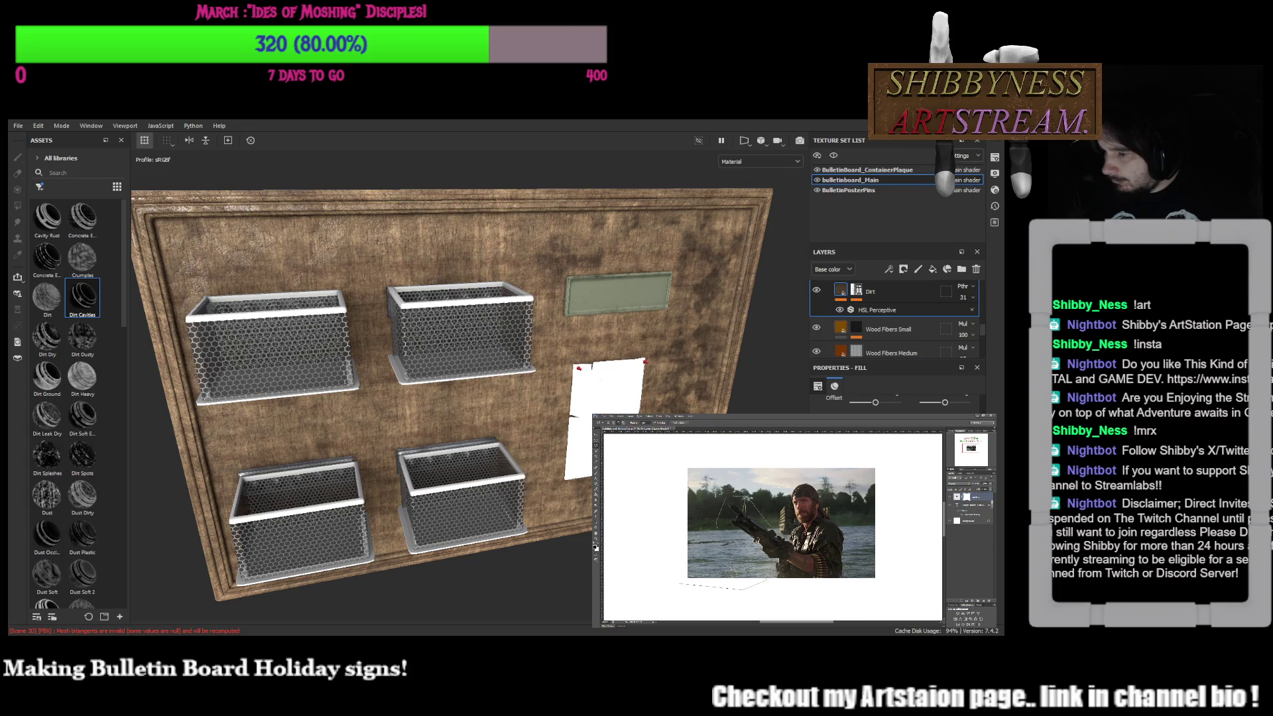
# Lasso a freehand area along the photo's left and top, fill it white, and deselect
pyautogui.moveTo(687, 582)
pyautogui.mouseDown()
pyautogui.moveTo(737, 458)
pyautogui.moveTo(774, 463)
pyautogui.mouseUp()
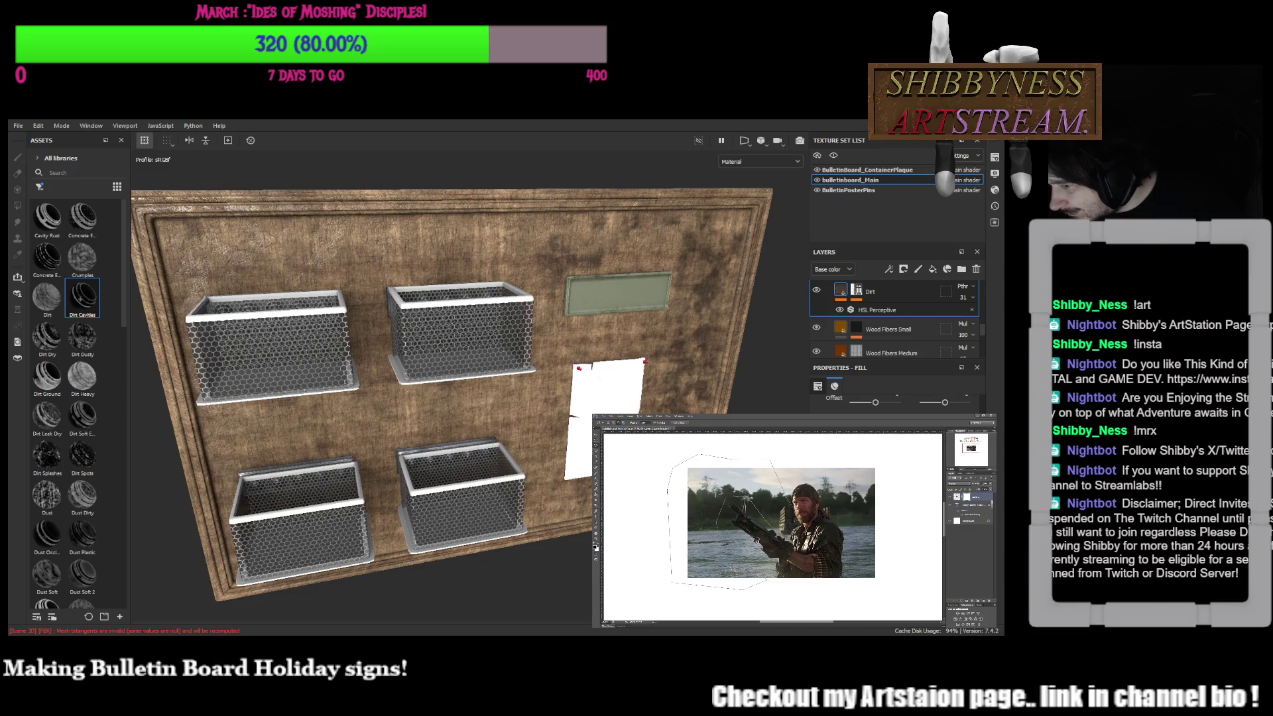
pyautogui.moveTo(774, 464); pyautogui.dragTo(774, 464)
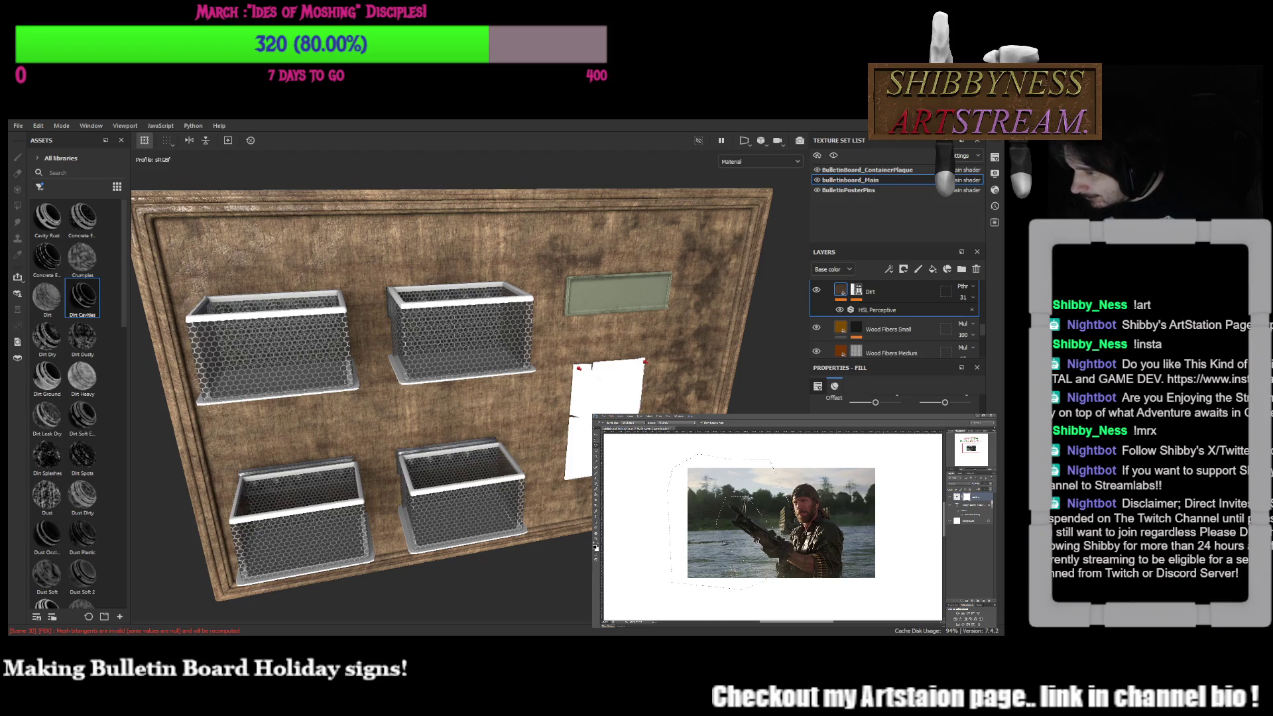
pyautogui.press('Delete')
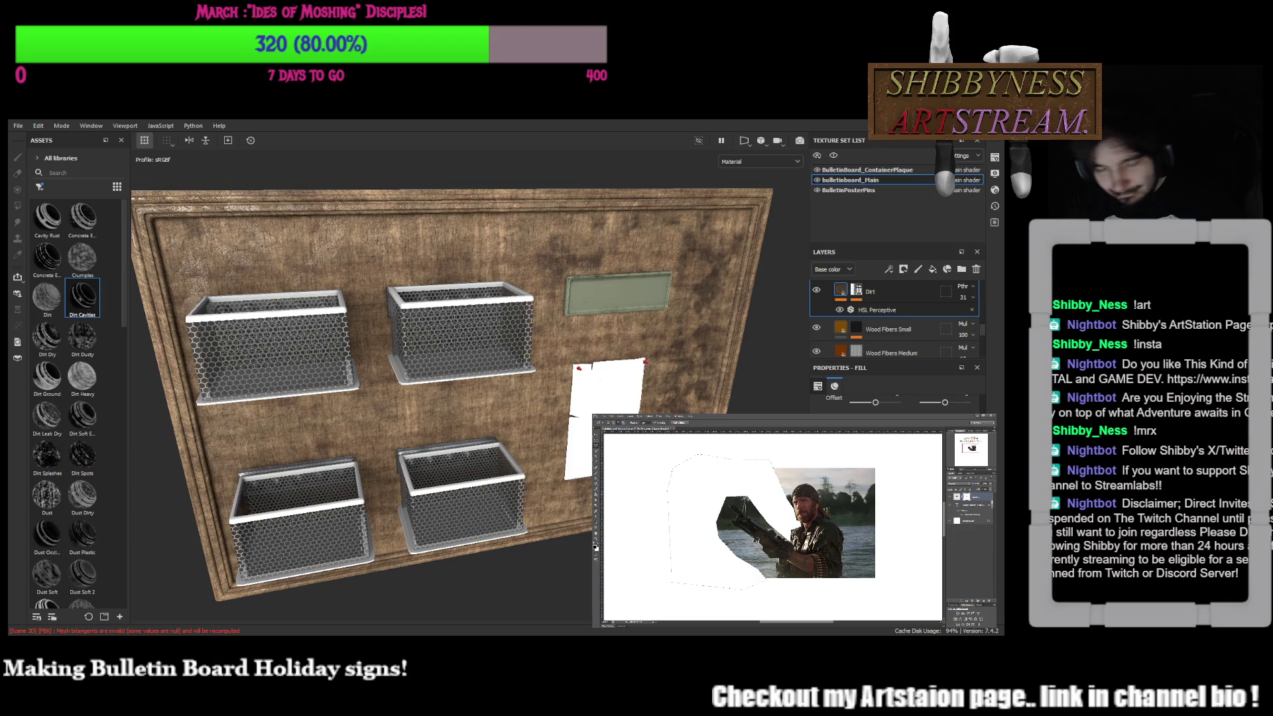
pyautogui.hotkey('ctrl', 'd')
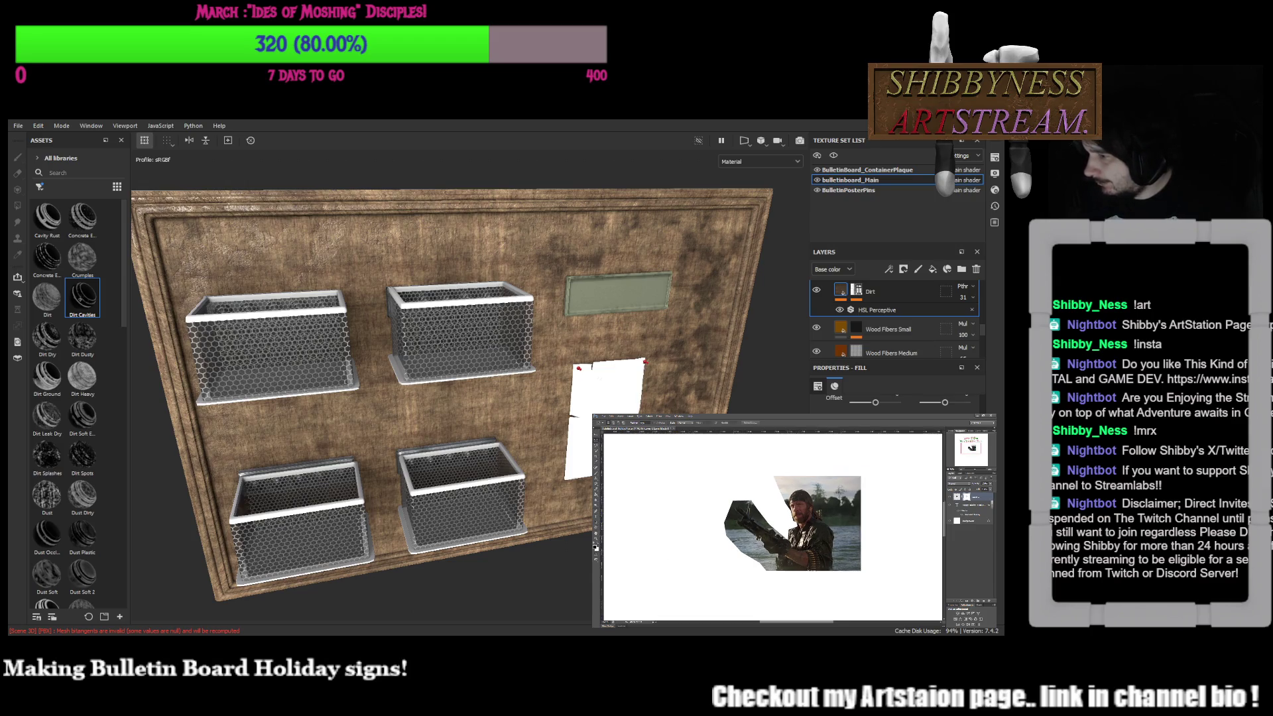
pyautogui.scroll(3, 776, 527)
pyautogui.scroll(-1, 777, 527)
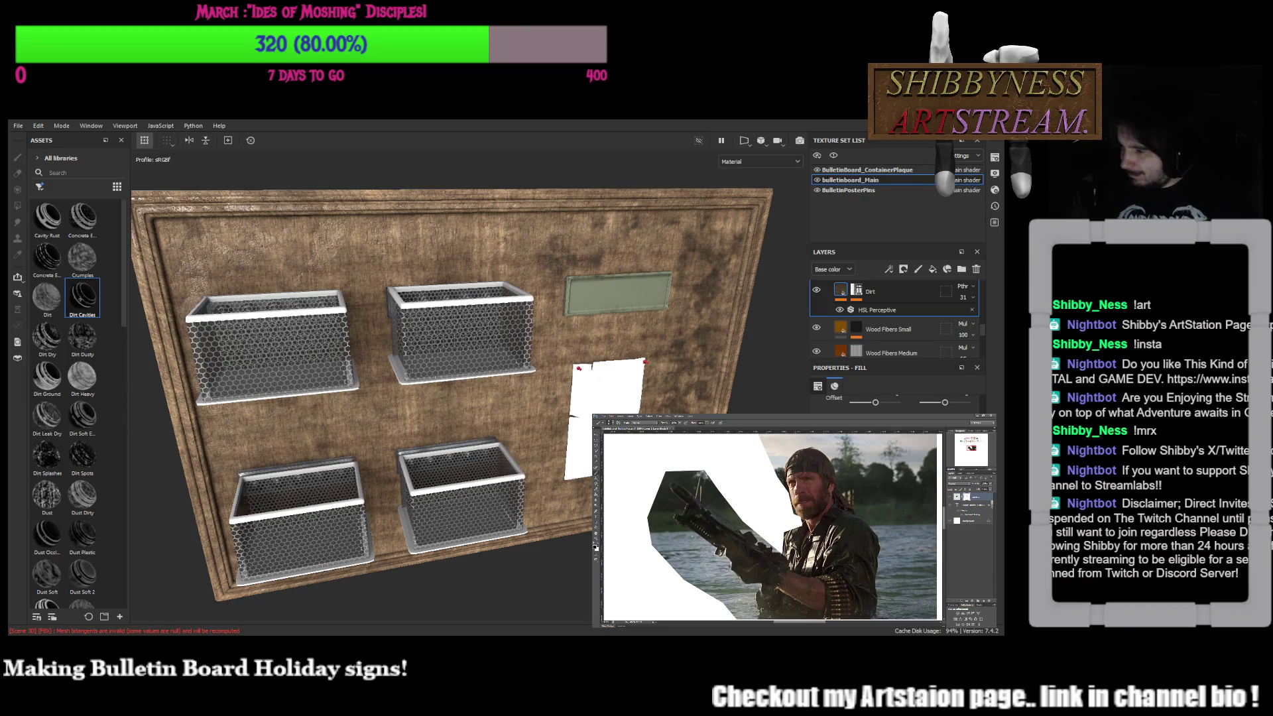
# Whiten the leftover background along the soldier's lower-left edge and the gun's left edge
pyautogui.moveTo(657, 543)
pyautogui.mouseDown()
pyautogui.moveTo(653, 509)
pyautogui.moveTo(701, 586)
pyautogui.moveTo(659, 504)
pyautogui.mouseUp()
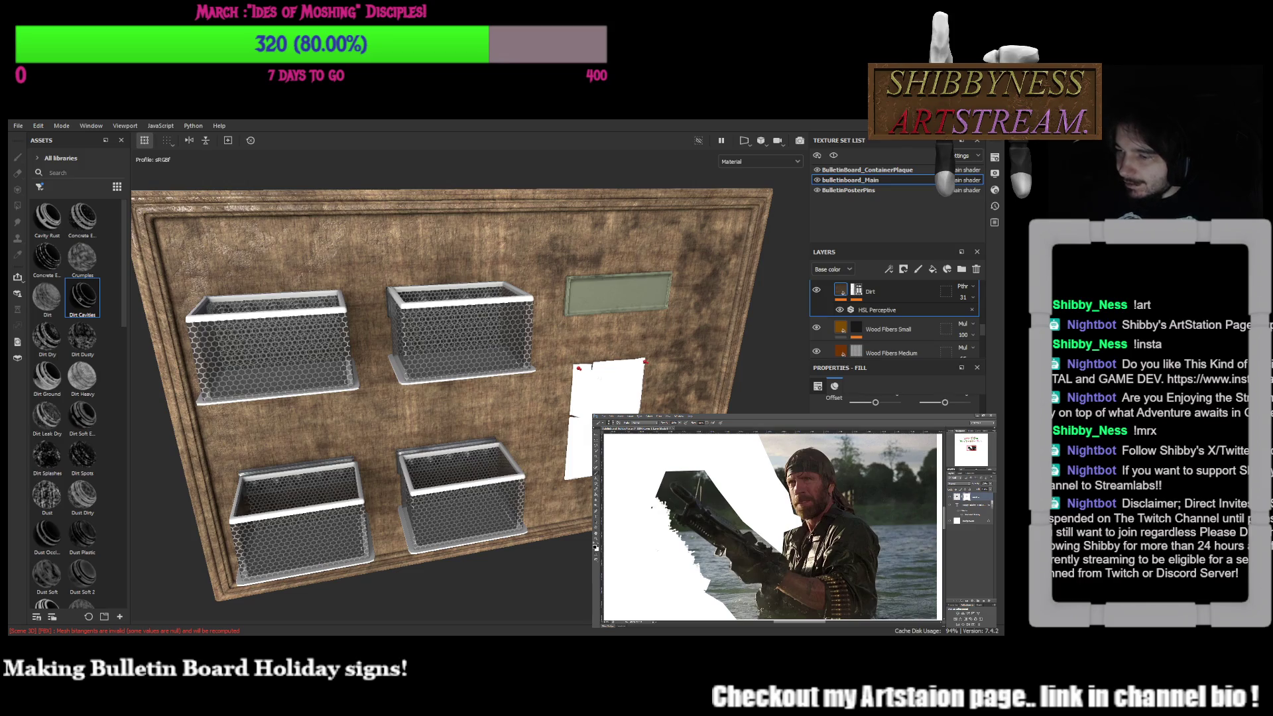
pyautogui.moveTo(691, 546)
pyautogui.mouseDown()
pyautogui.moveTo(674, 527)
pyautogui.moveTo(709, 547)
pyautogui.mouseUp()
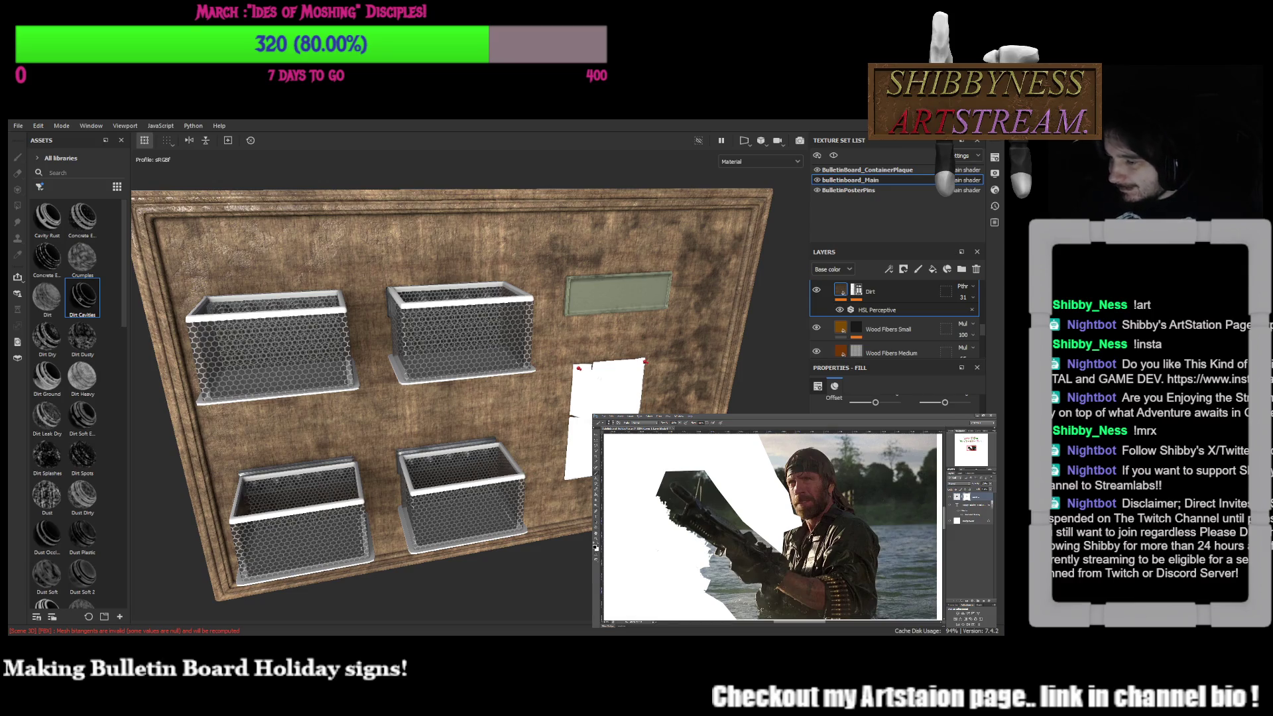
pyautogui.moveTo(701, 570); pyautogui.dragTo(739, 609)
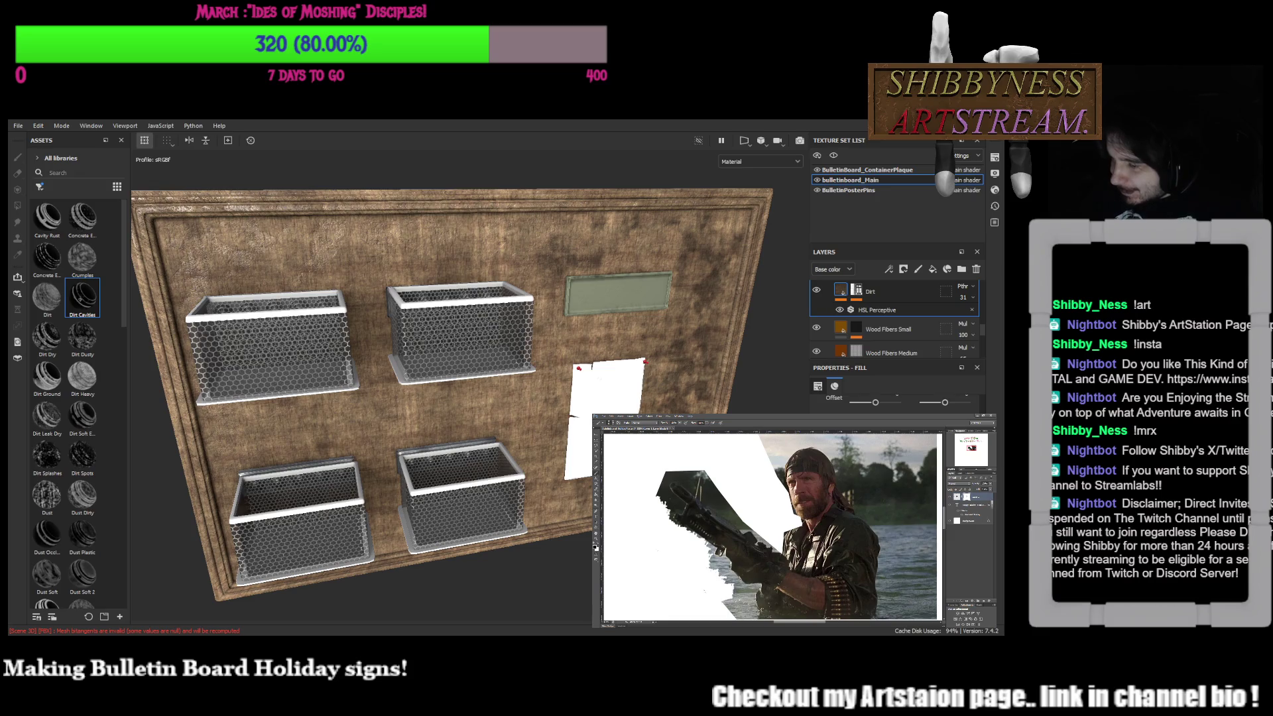
pyautogui.moveTo(724, 575); pyautogui.dragTo(714, 564)
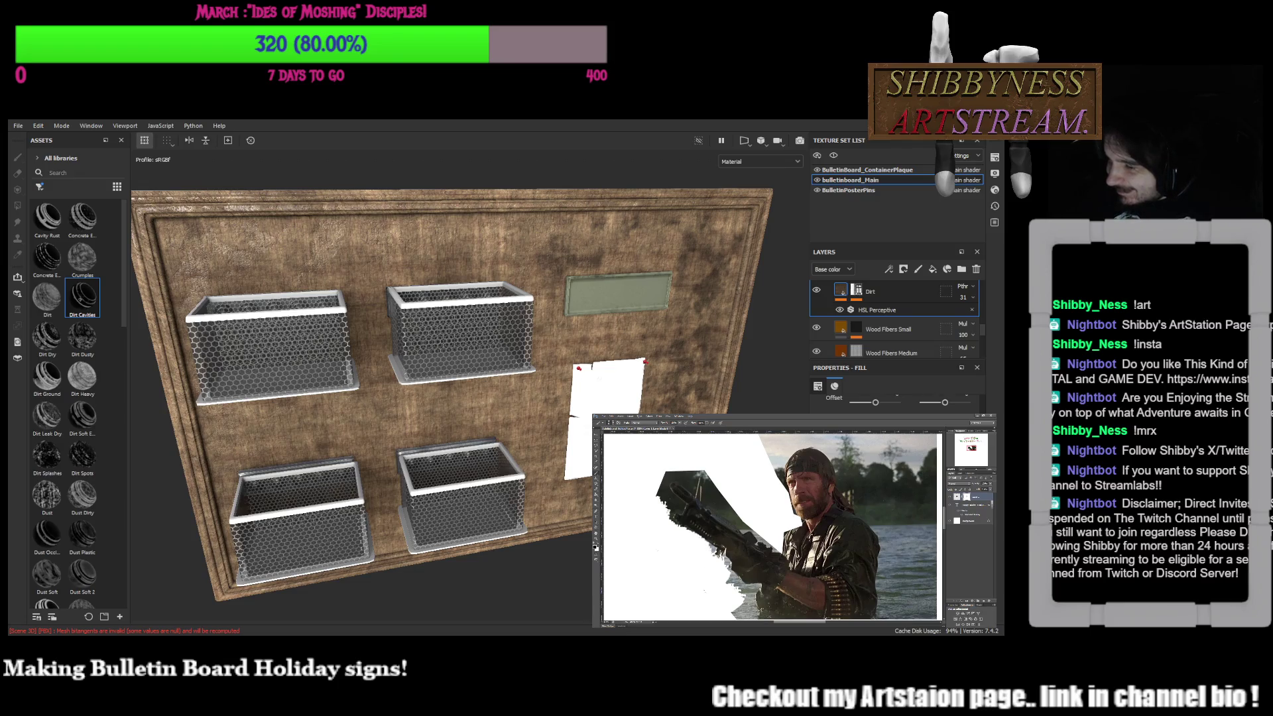
pyautogui.moveTo(662, 497)
pyautogui.mouseDown()
pyautogui.moveTo(672, 509)
pyautogui.moveTo(664, 490)
pyautogui.moveTo(705, 477)
pyautogui.moveTo(711, 501)
pyautogui.moveTo(746, 525)
pyautogui.mouseUp()
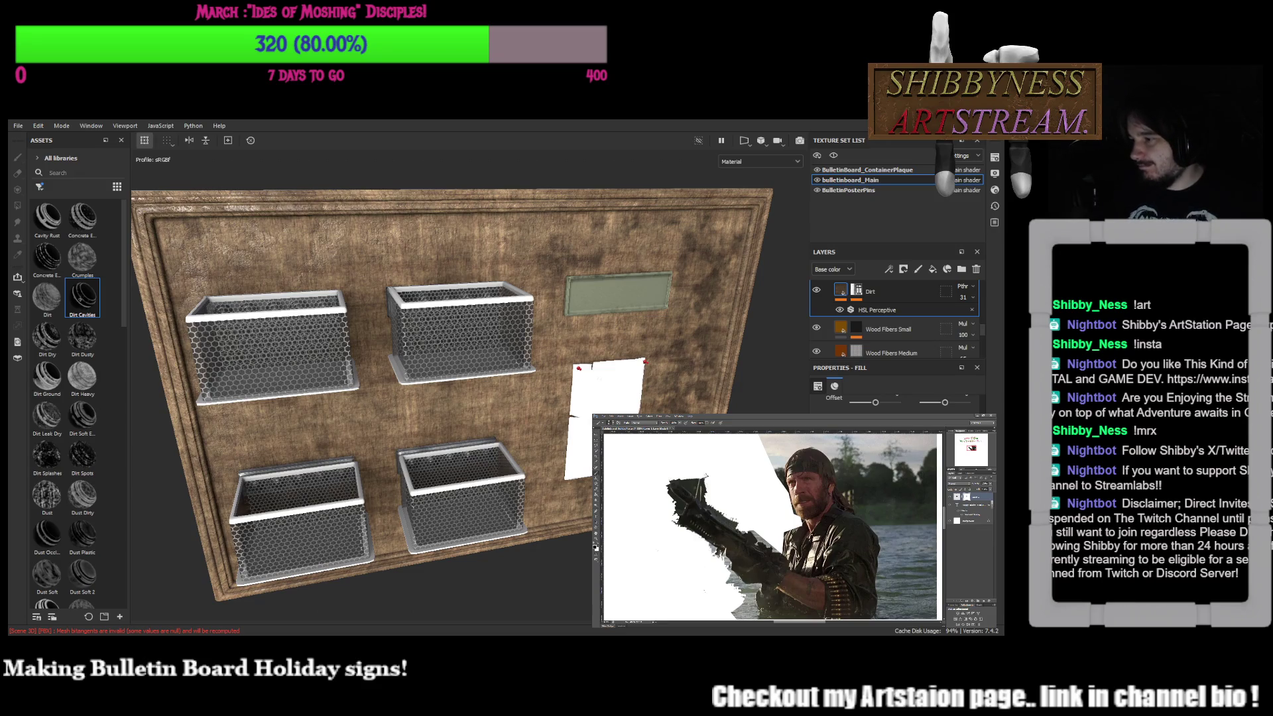
# Reframe the photo so the area behind the man fills the view
pyautogui.hotkey('ctrl', '-')
pyautogui.hotkey('ctrl', '-')
pyautogui.hotkey('ctrl', '-')
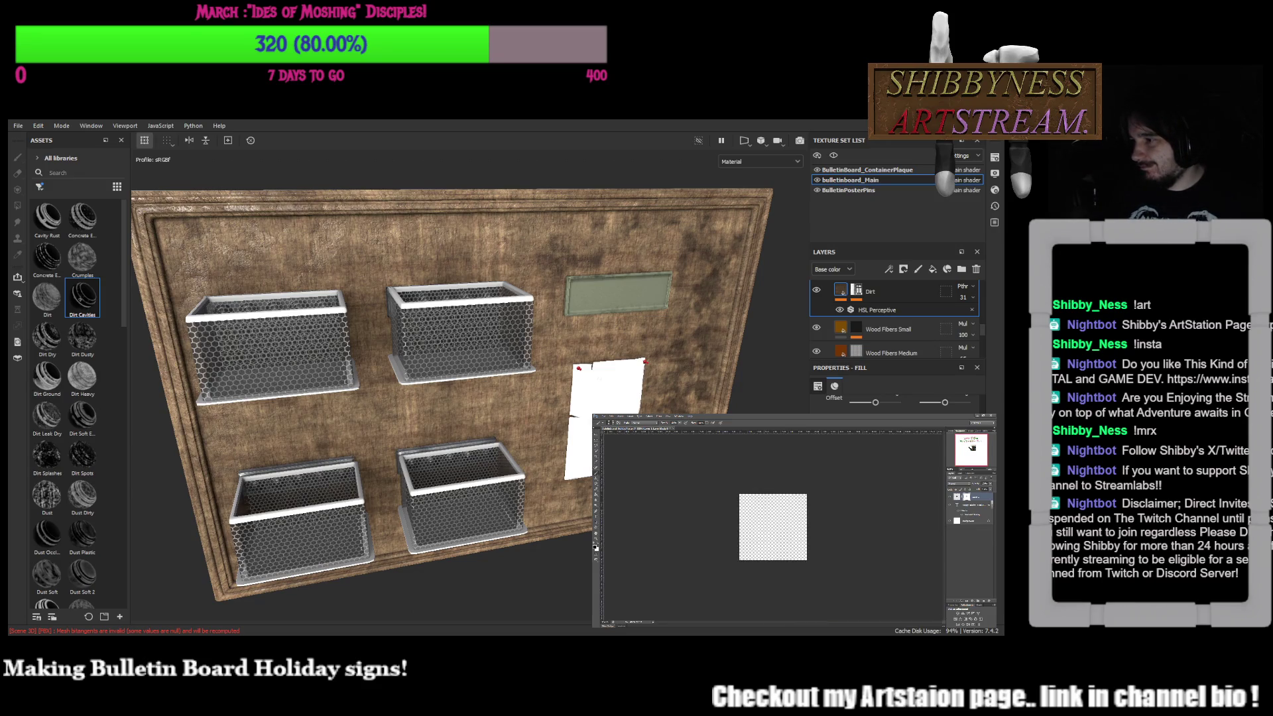
pyautogui.hotkey('ctrl', '+')
pyautogui.hotkey('ctrl', '+')
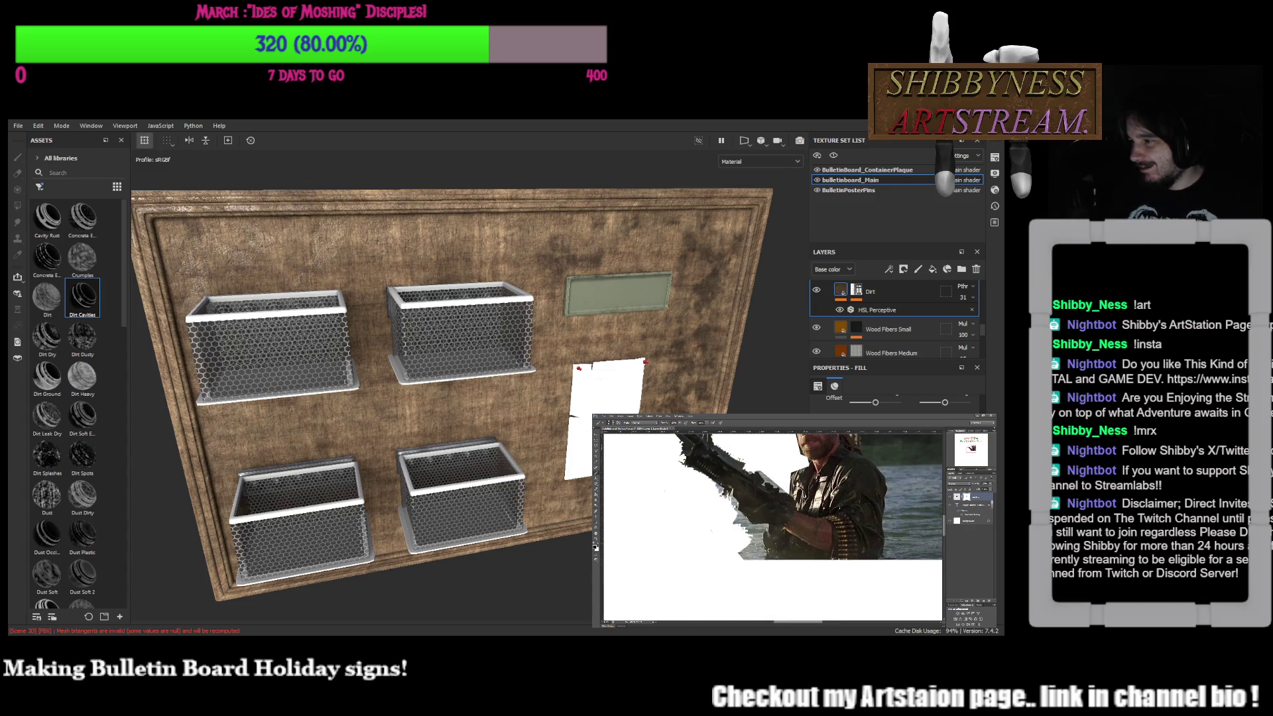
pyautogui.moveTo(756, 517); pyautogui.dragTo(733, 543)
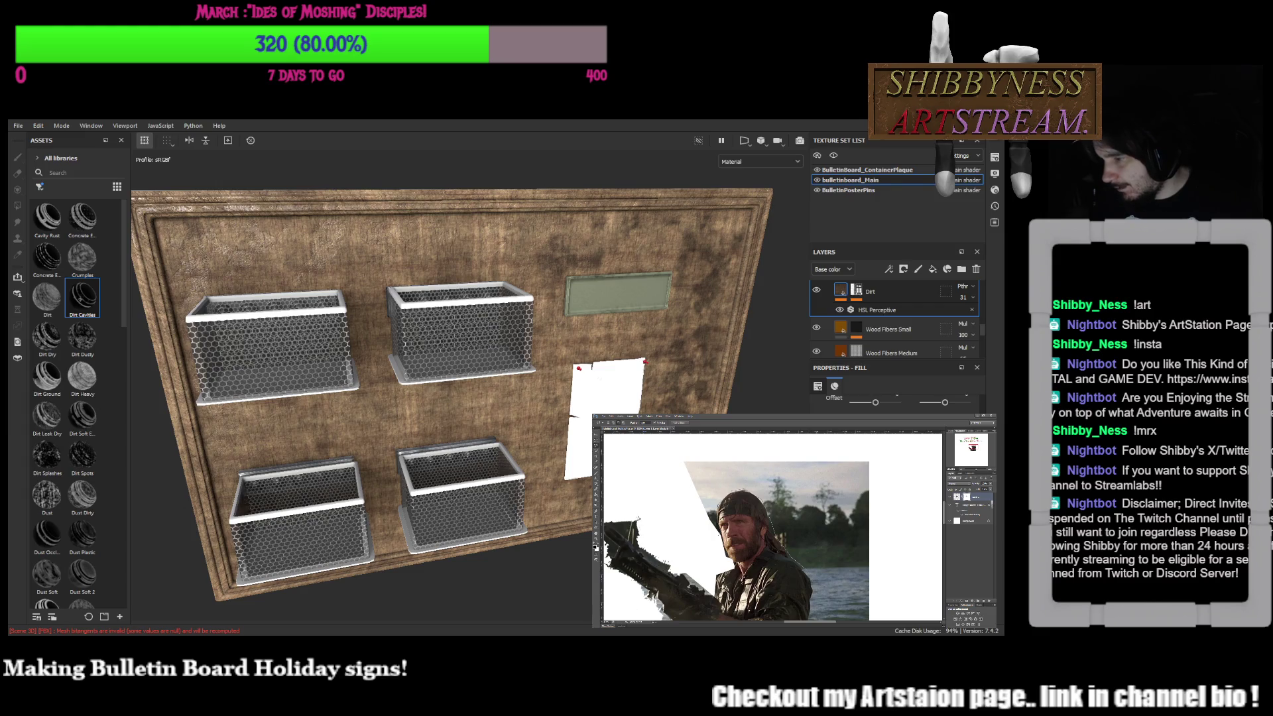
pyautogui.scroll(-2, 736, 528)
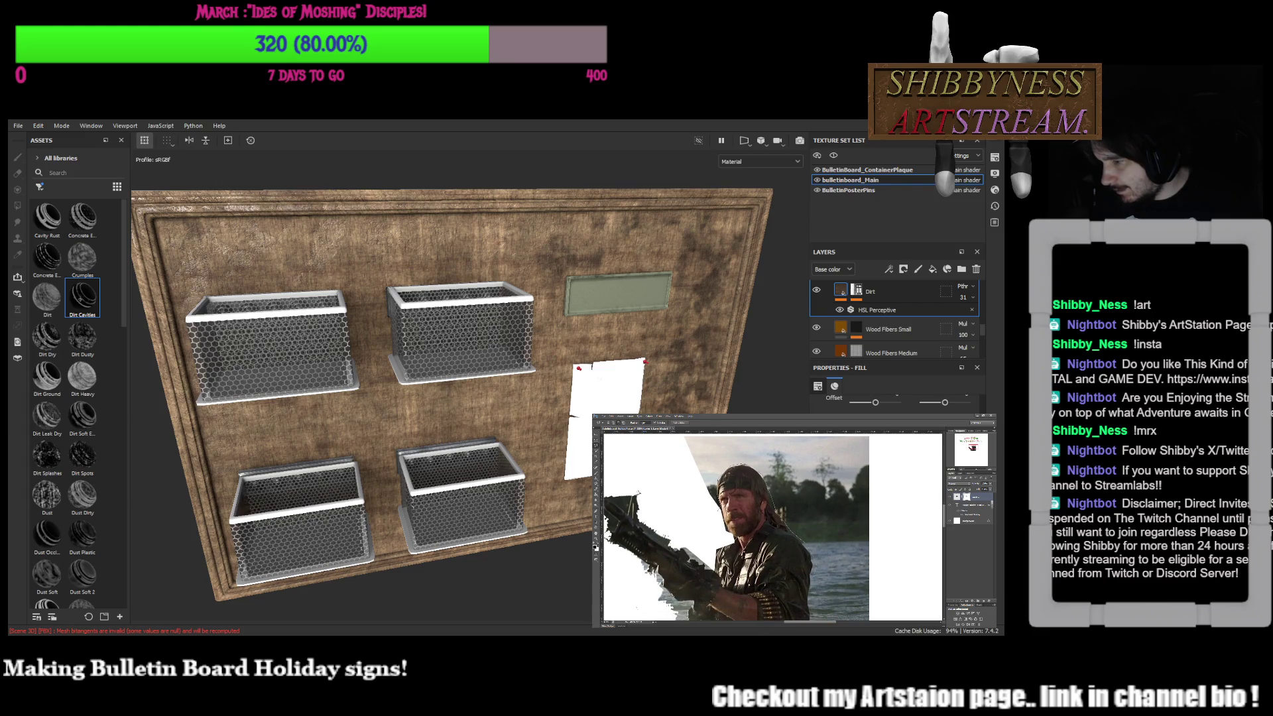
pyautogui.scroll(-2, 735, 528)
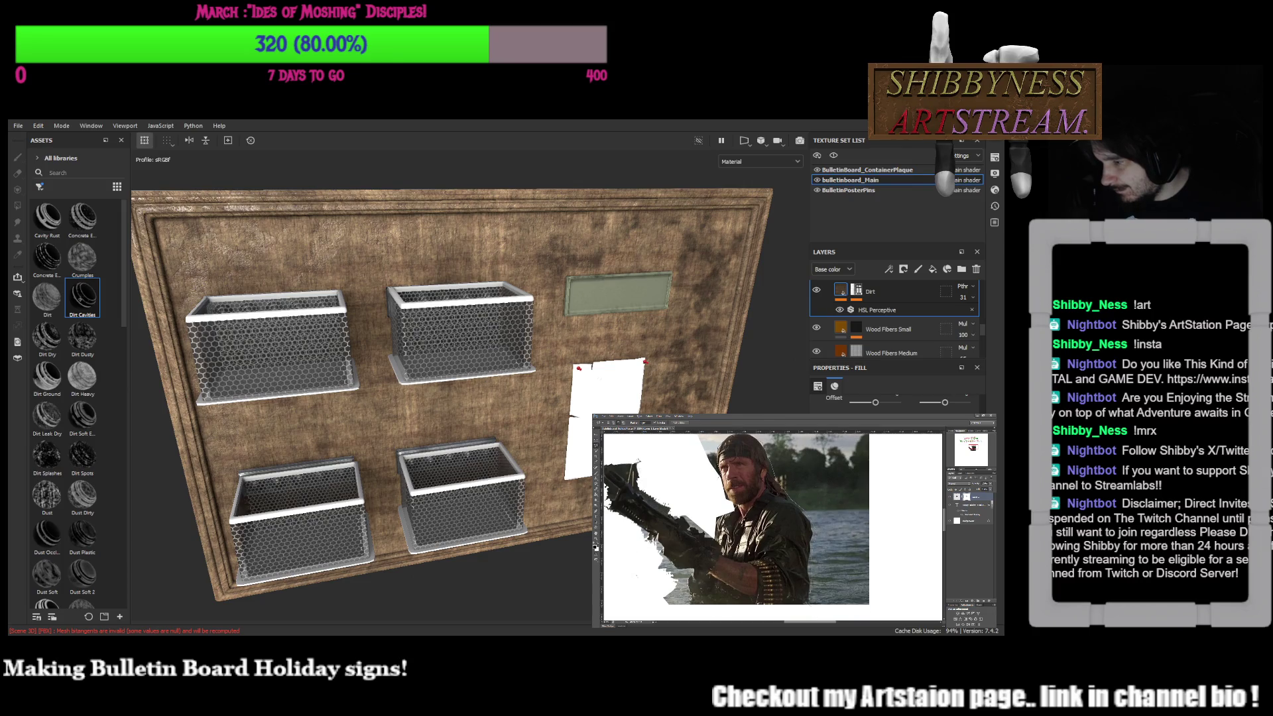
pyautogui.scroll(3, 736, 528)
# Outline the sky and water behind the man with a Polygonal Lasso selection
pyautogui.click(870, 444)
pyautogui.click(717, 447)
pyautogui.click(649, 488)
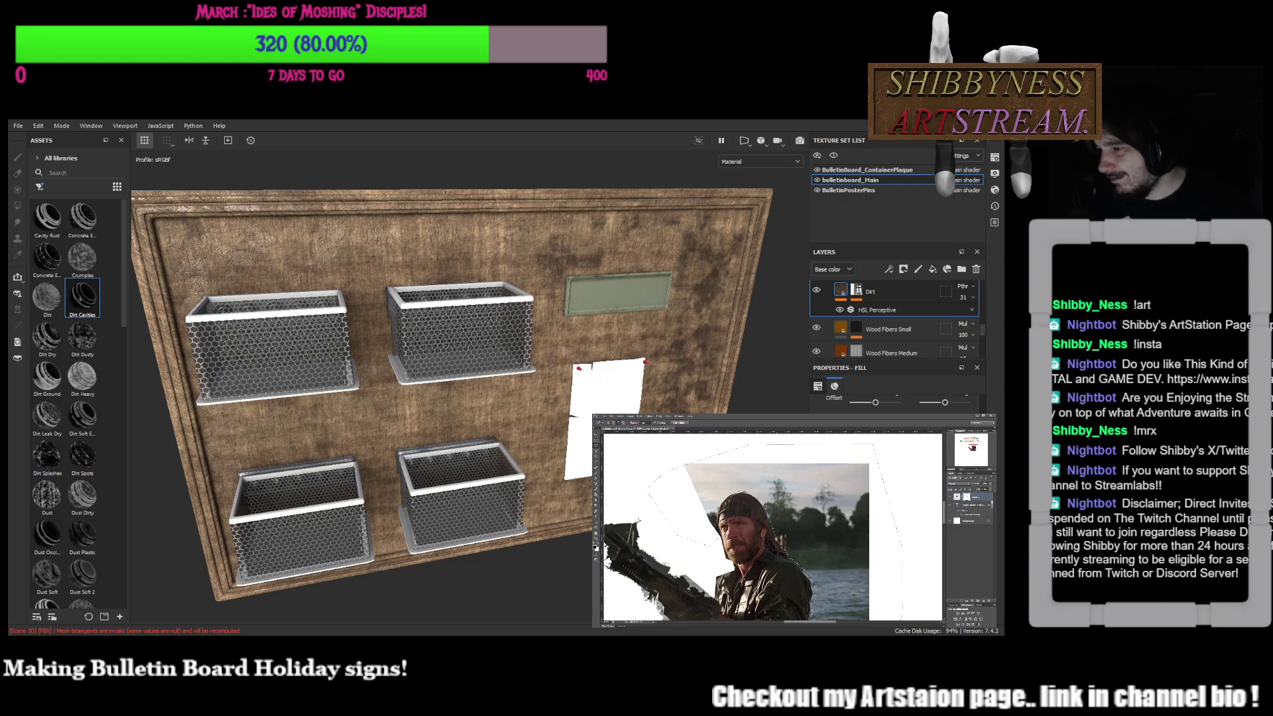
# Erase the outlined sky and water to white and clear the selection
pyautogui.press('Delete')
pyautogui.hotkey('ctrl', 'd')
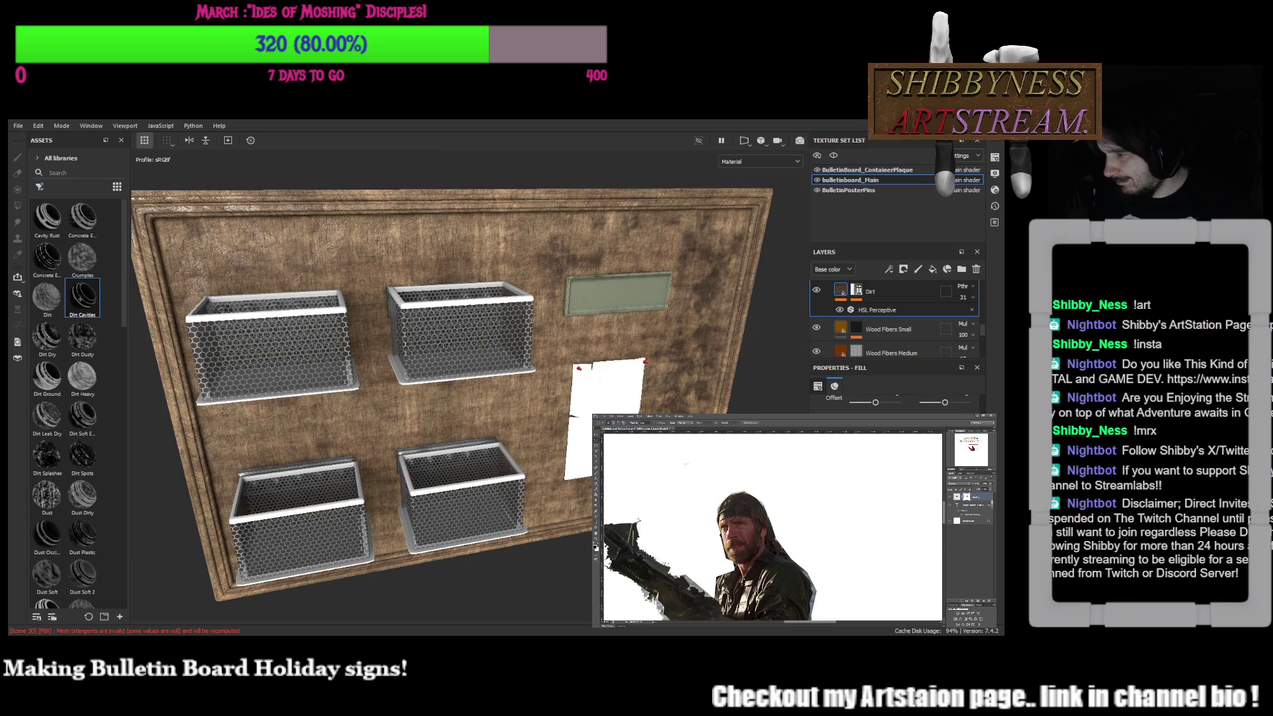
# Paste the cut-out man into the Metal Fest Office Party poster document
pyautogui.hotkey('ctrl', 'Tab')
pyautogui.hotkey('ctrl', '+')
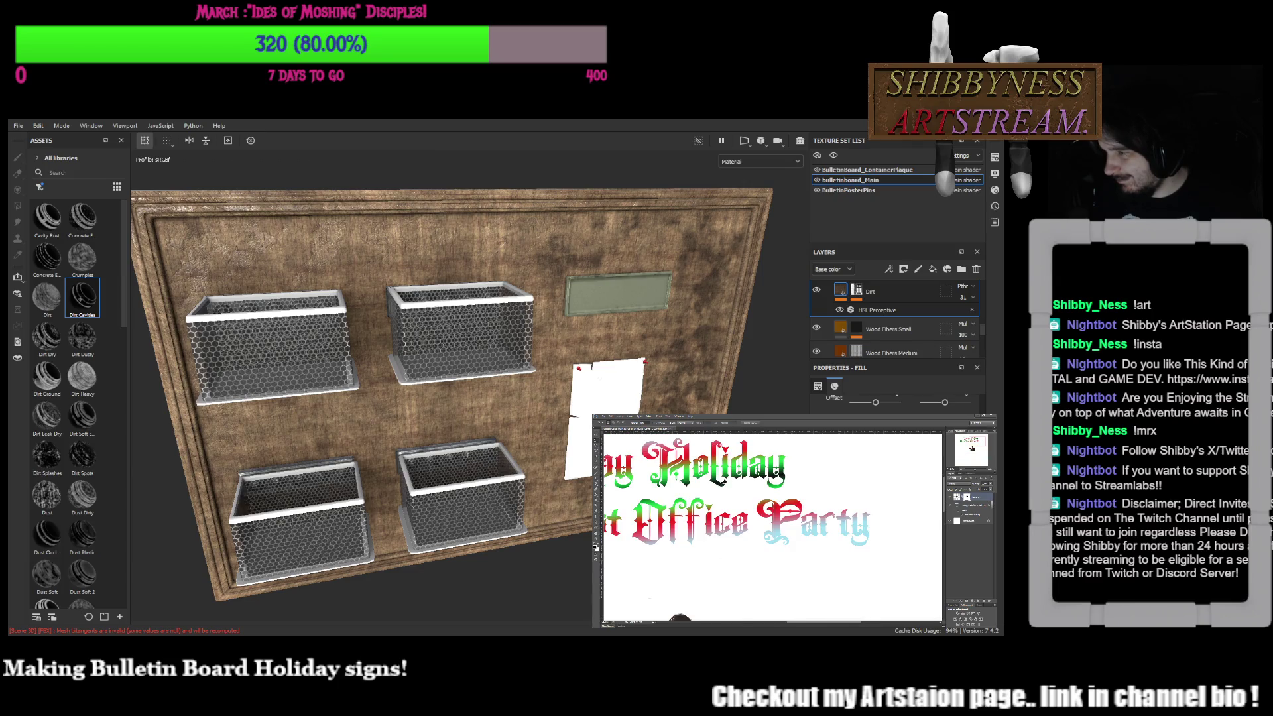
pyautogui.hotkey('ctrl', 'Tab')
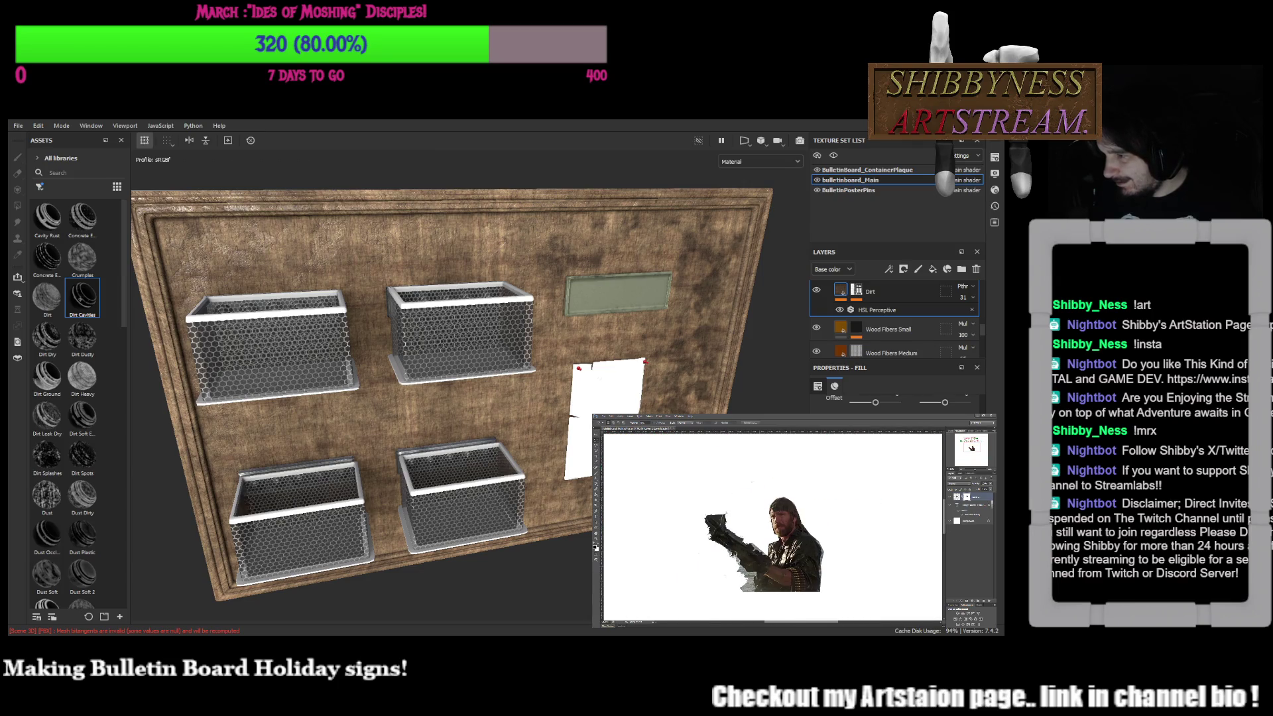
pyautogui.hotkey('ctrl', 'Tab')
pyautogui.hotkey('ctrl', 'v')
pyautogui.hotkey('ctrl', '+')
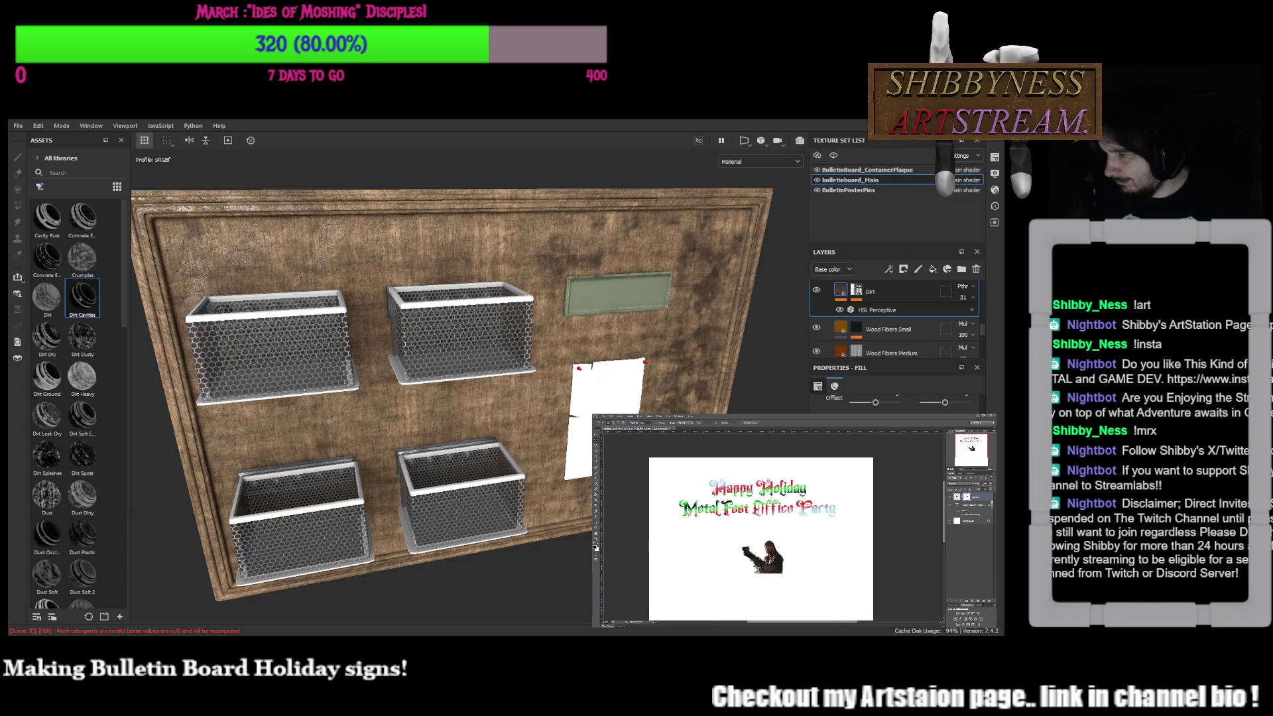
# Free-transform the pasted man larger and into the poster's lower left
pyautogui.hotkey('ctrl', 't')
pyautogui.moveTo(728, 573)
pyautogui.mouseDown()
pyautogui.moveTo(668, 597)
pyautogui.moveTo(702, 567)
pyautogui.moveTo(688, 555)
pyautogui.moveTo(623, 588)
pyautogui.mouseUp()
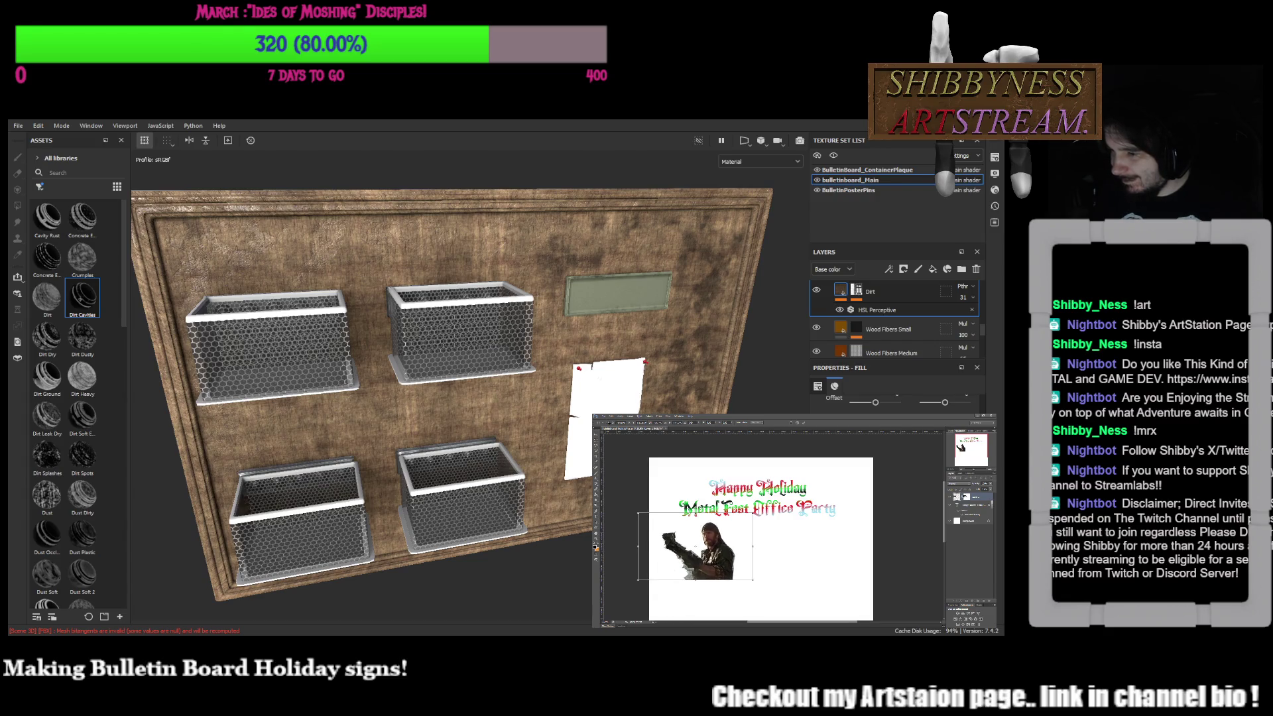
pyautogui.moveTo(686, 558); pyautogui.dragTo(691, 561)
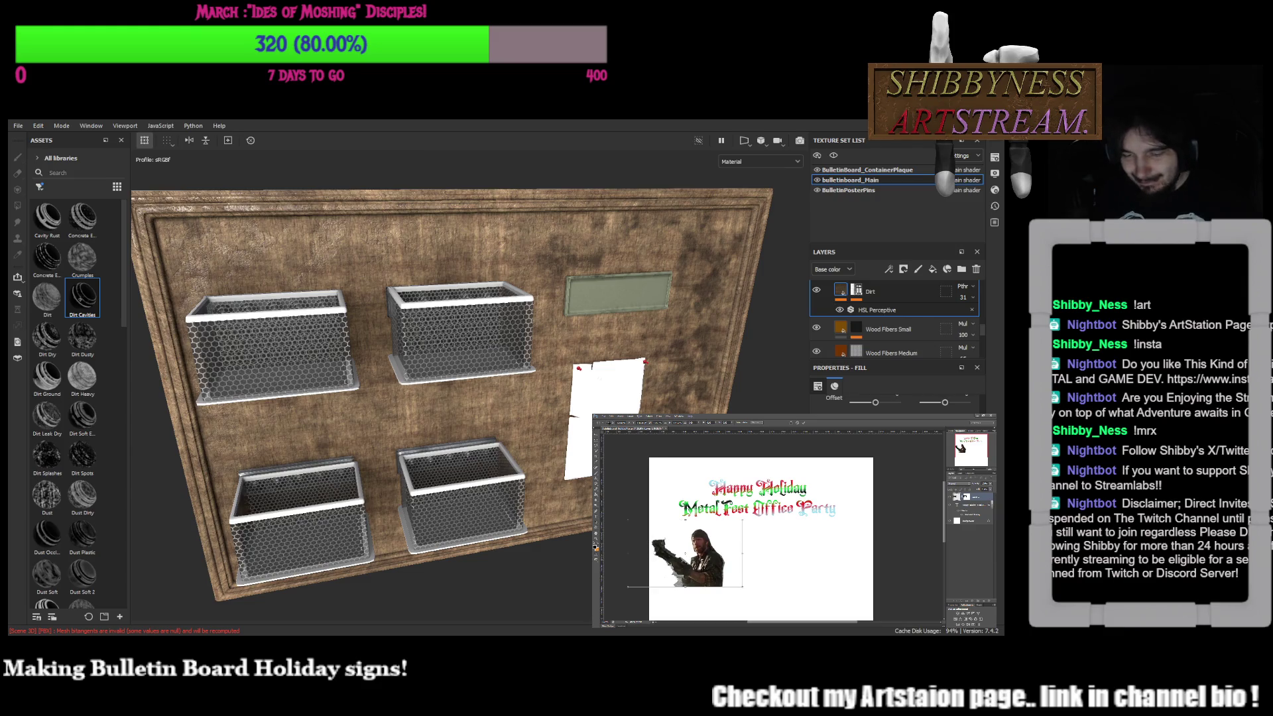
pyautogui.press('Return')
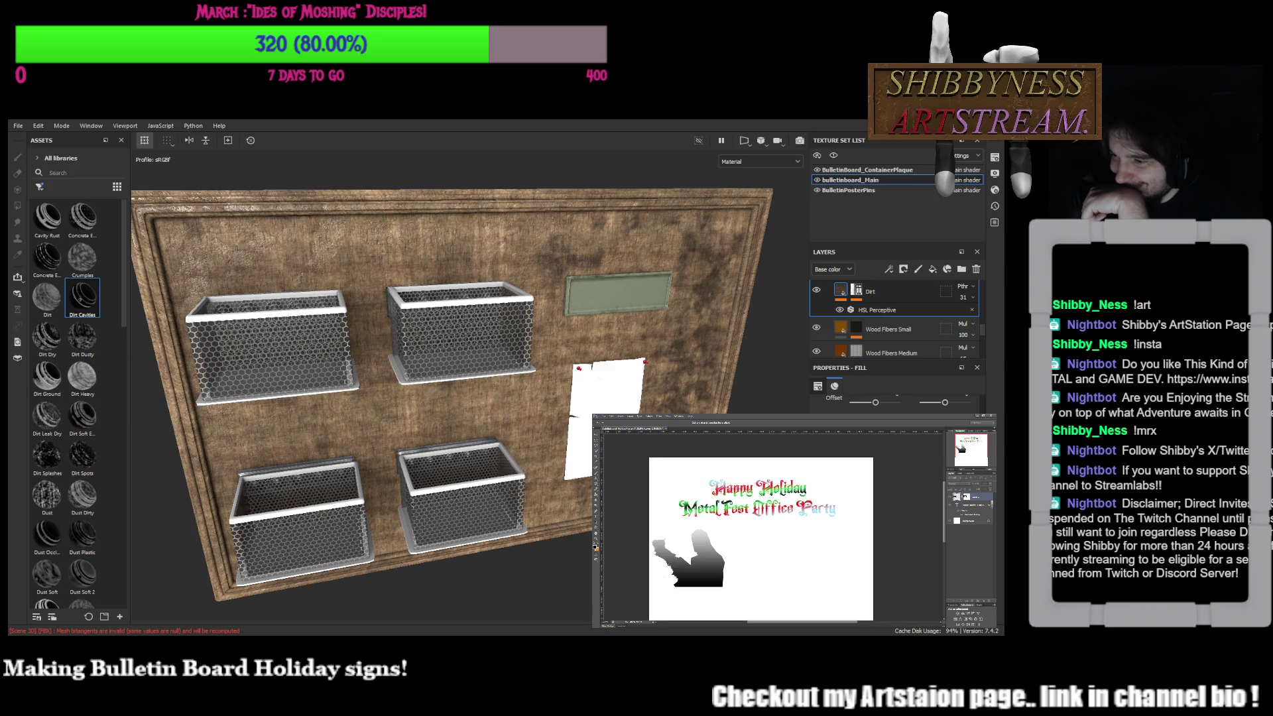
# Step through history to the darker-edged figure, then lighten the black fringe left of him
pyautogui.hotkey('ctrl', 'z')
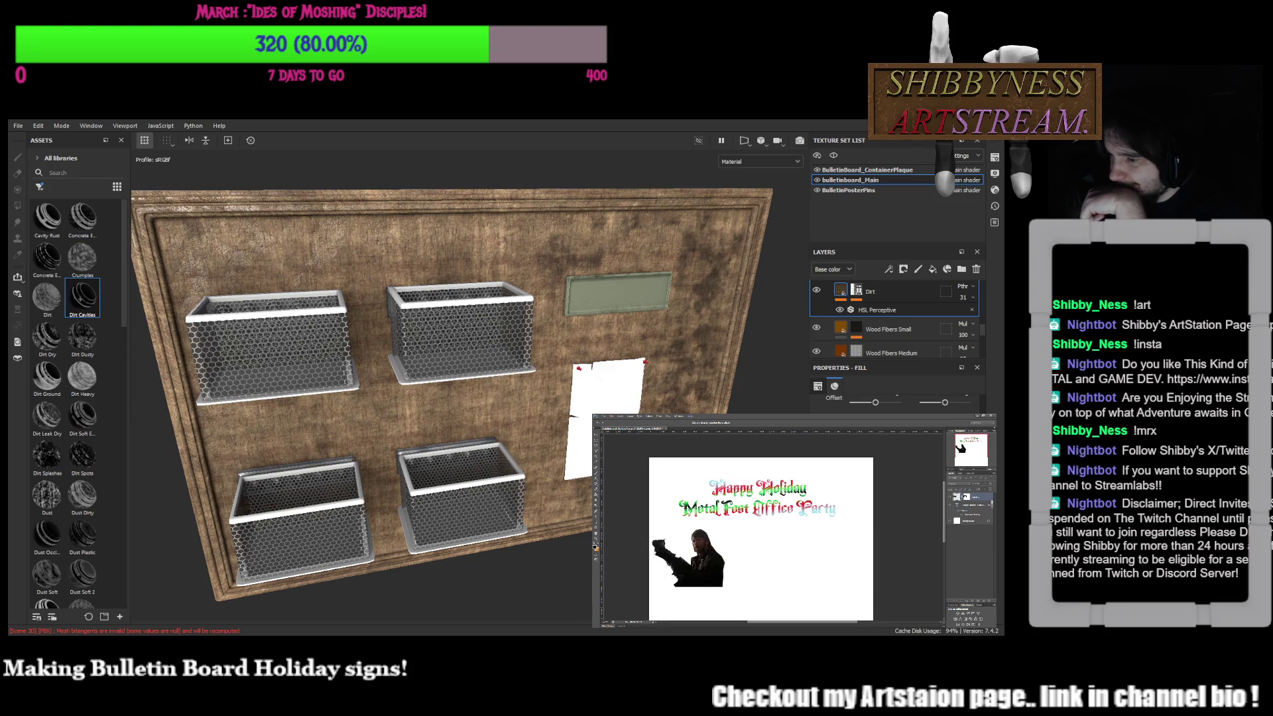
pyautogui.hotkey('ctrl', 'z')
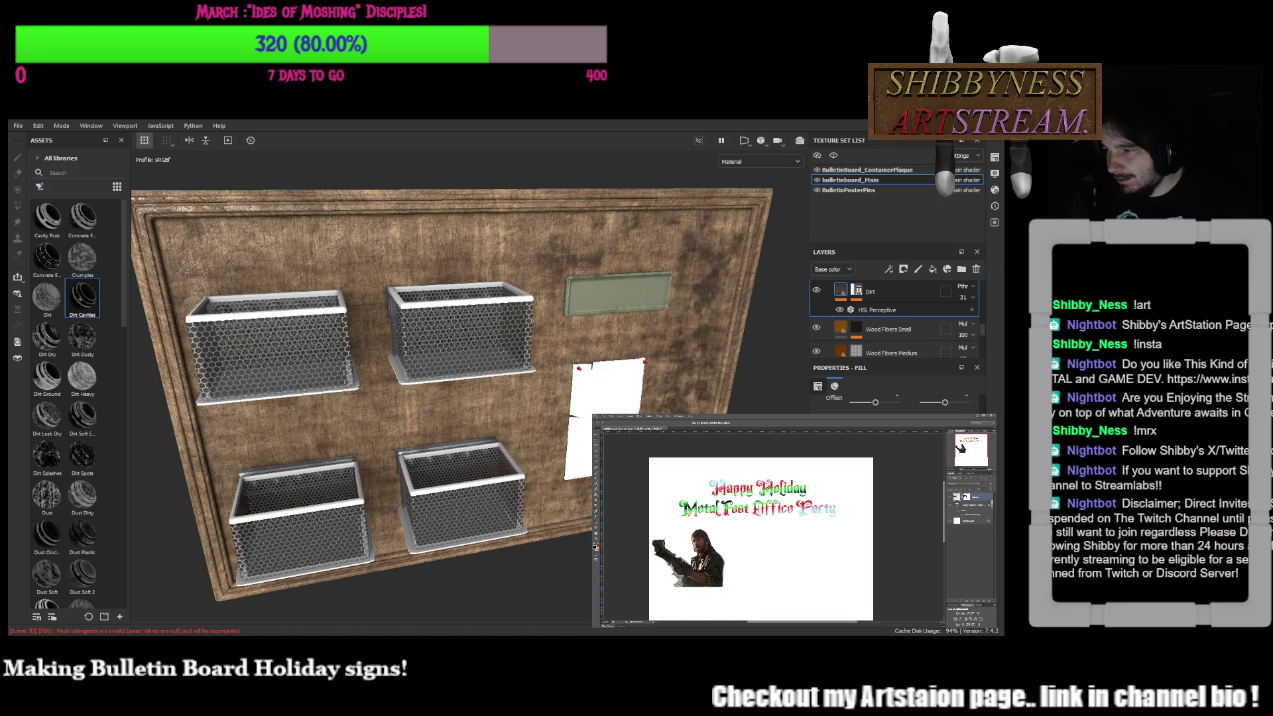
pyautogui.hotkey('ctrl', 'z')
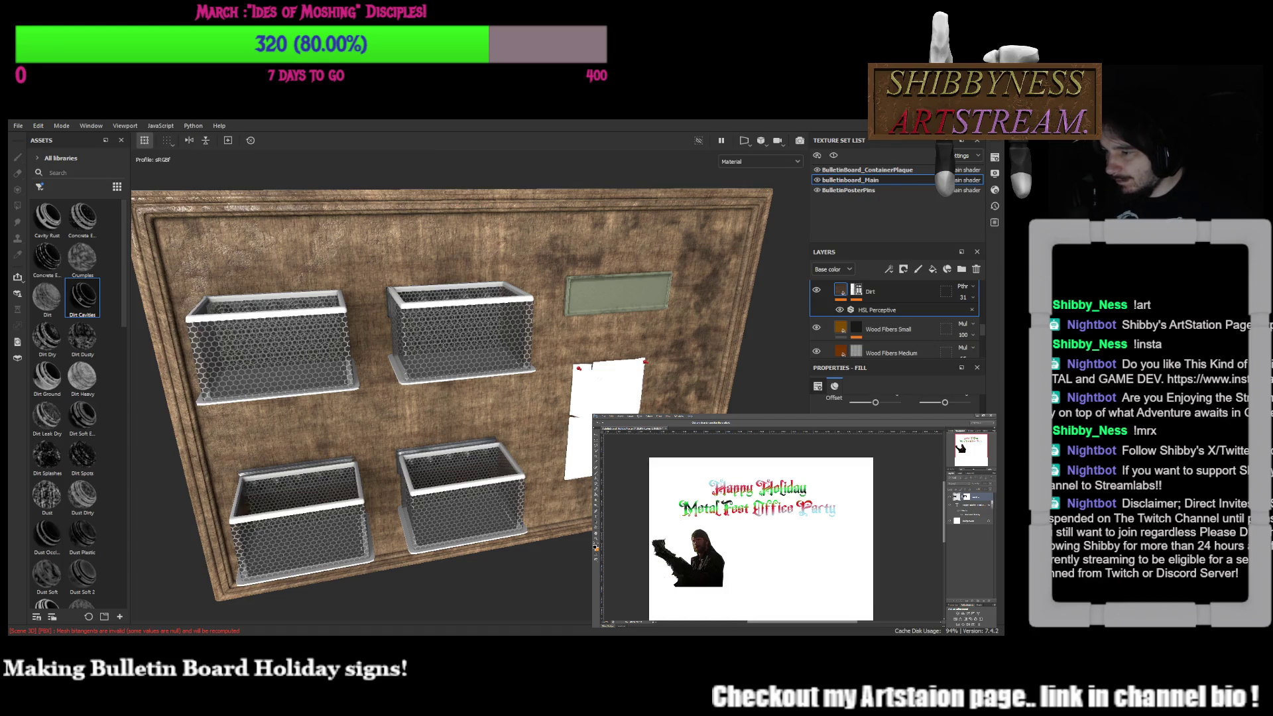
pyautogui.hotkey('ctrl', 'z')
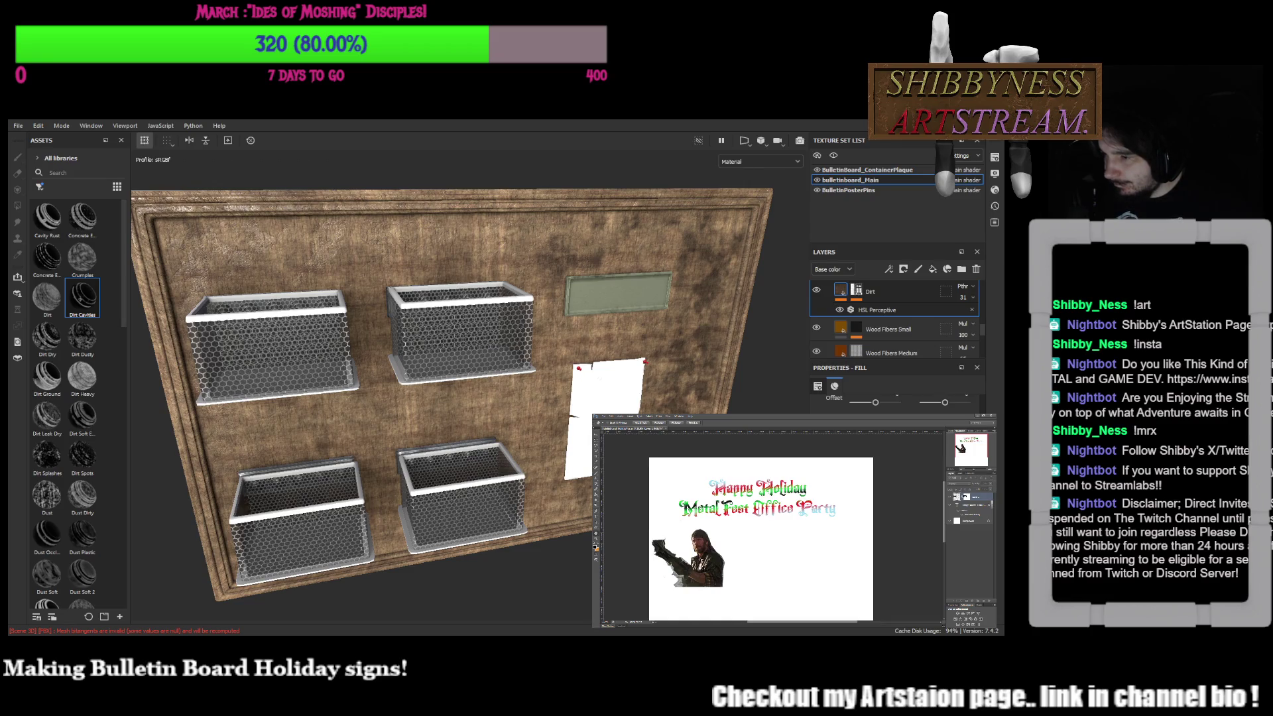
pyautogui.hotkey('ctrl', 'z')
pyautogui.hotkey('ctrl', 'alt', 'z')
pyautogui.hotkey('ctrl', 'alt', 'z')
pyautogui.hotkey('ctrl', 'alt', 'z')
pyautogui.hotkey('ctrl', 'alt', 'z')
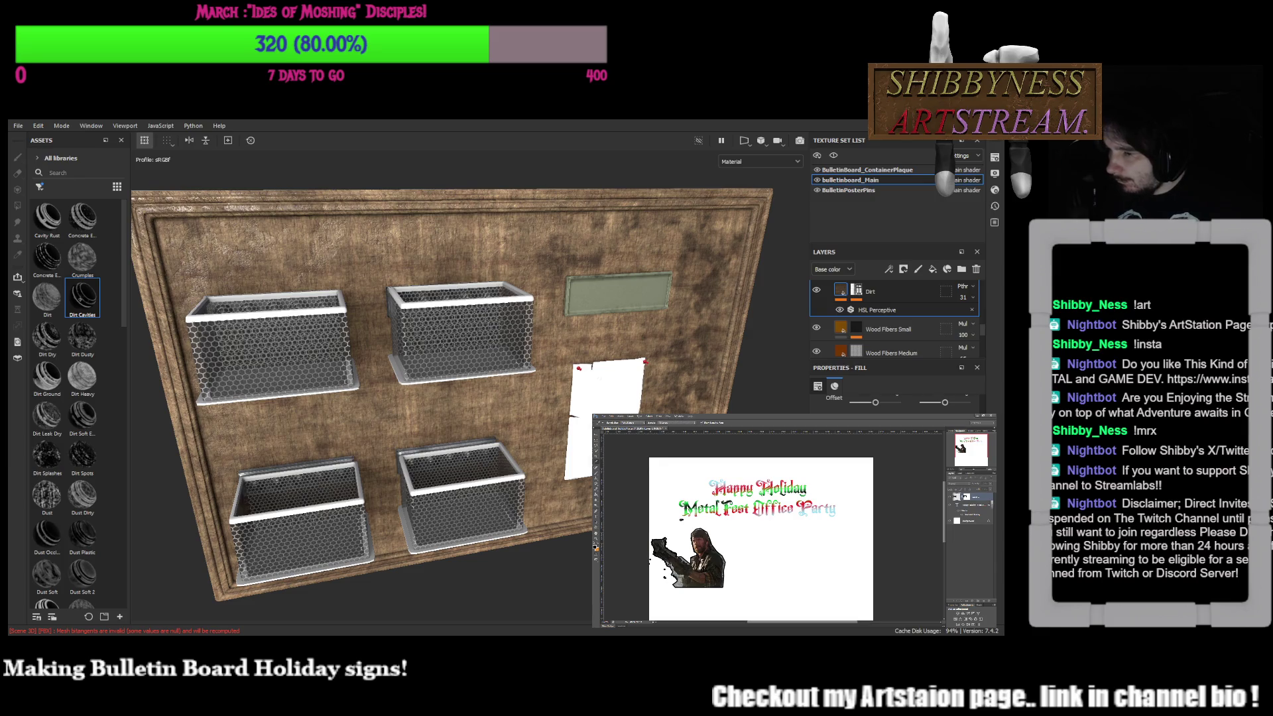
pyautogui.moveTo(653, 545); pyautogui.dragTo(702, 585)
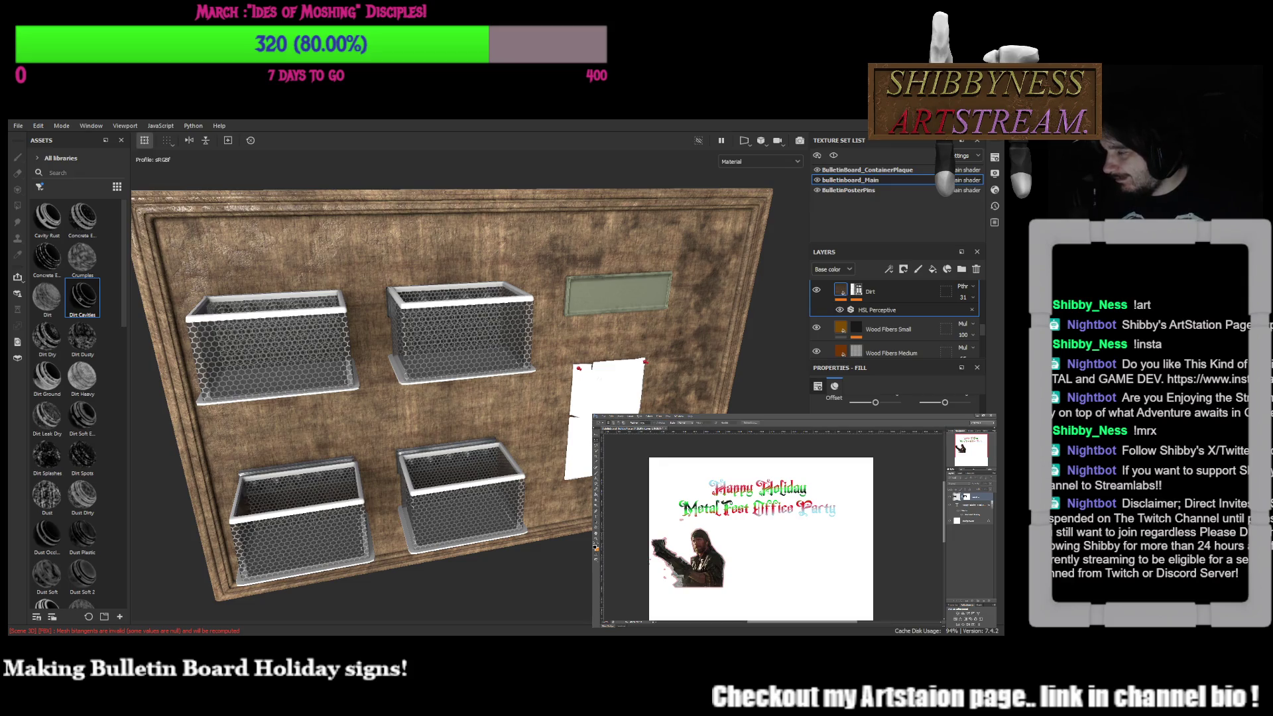
pyautogui.scroll(-2, 761, 538)
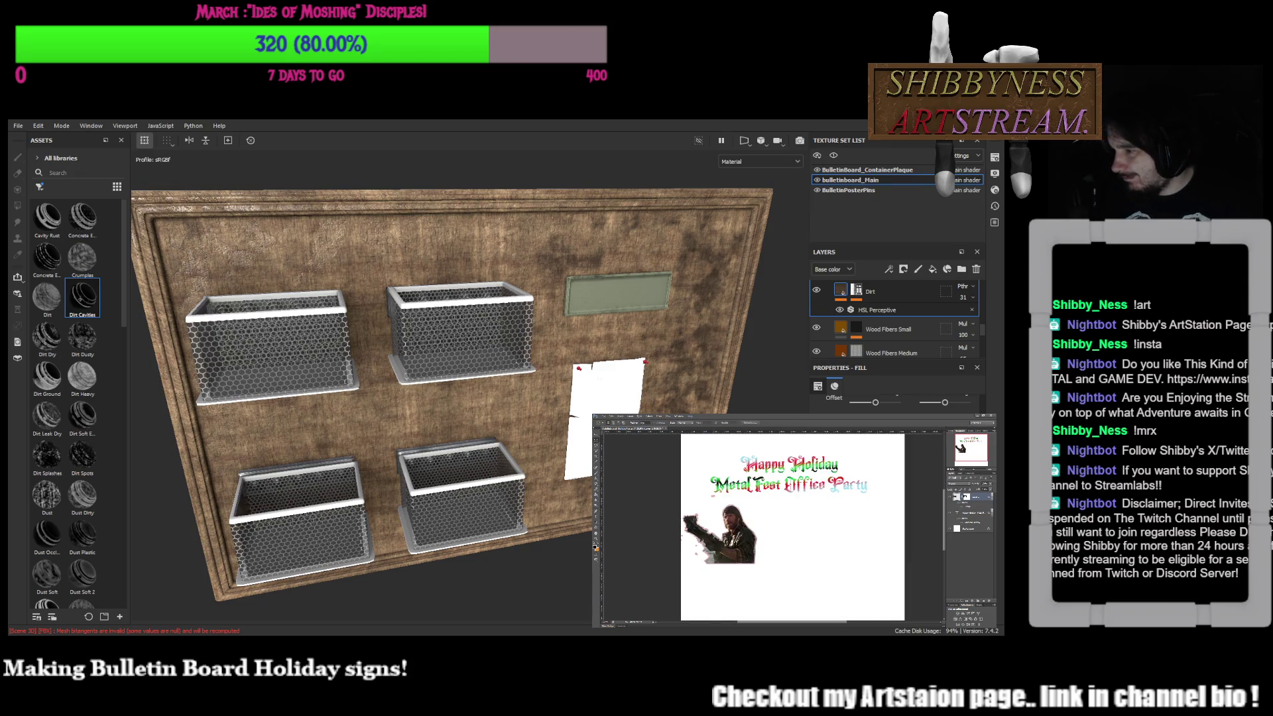
pyautogui.keyDown('alt'); pyautogui.scroll(-1, 771, 528); pyautogui.keyUp('alt')
pyautogui.keyDown('alt'); pyautogui.scroll(3, 772, 527); pyautogui.keyUp('alt')
pyautogui.keyDown('alt'); pyautogui.scroll(2, 772, 527); pyautogui.keyUp('alt')
pyautogui.keyDown('alt'); pyautogui.scroll(2, 771, 528); pyautogui.keyUp('alt')
pyautogui.hscroll(-2, 771, 527)
pyautogui.hscroll(-3, 772, 527)
pyautogui.scroll(-1, 771, 527)
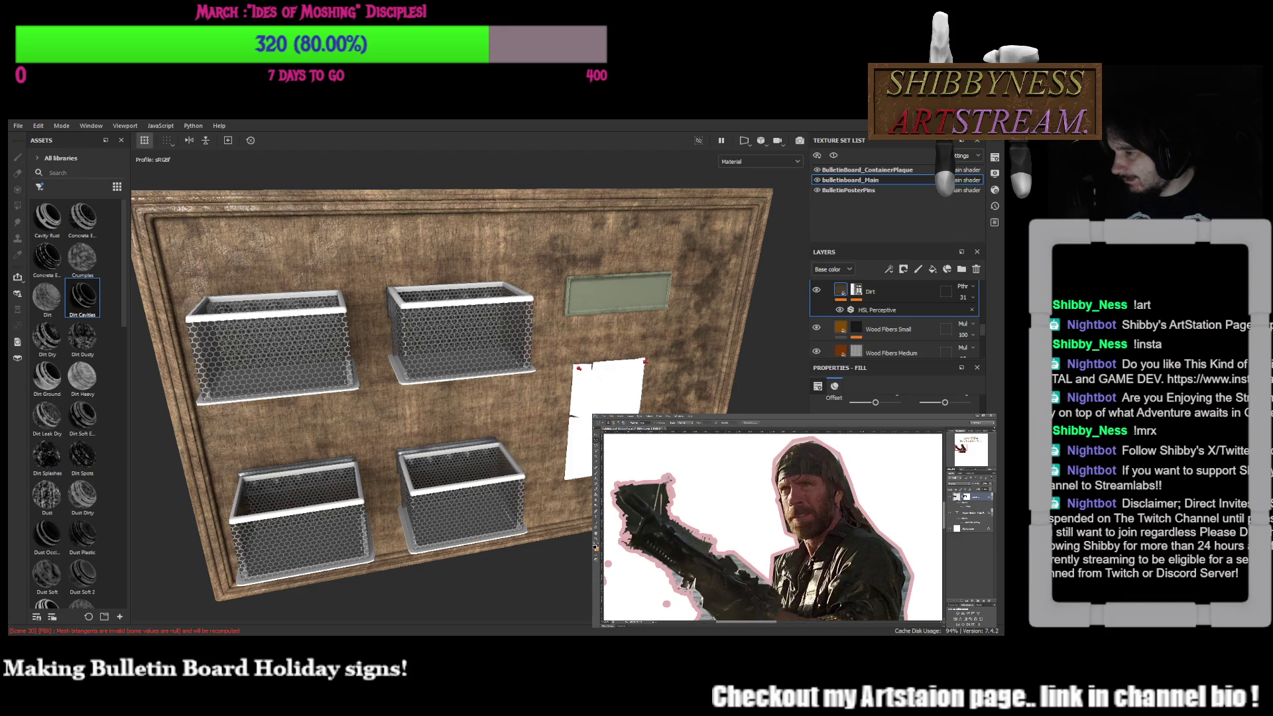
pyautogui.scroll(-1, 771, 527)
pyautogui.scroll(-2, 771, 527)
pyautogui.scroll(-1, 771, 527)
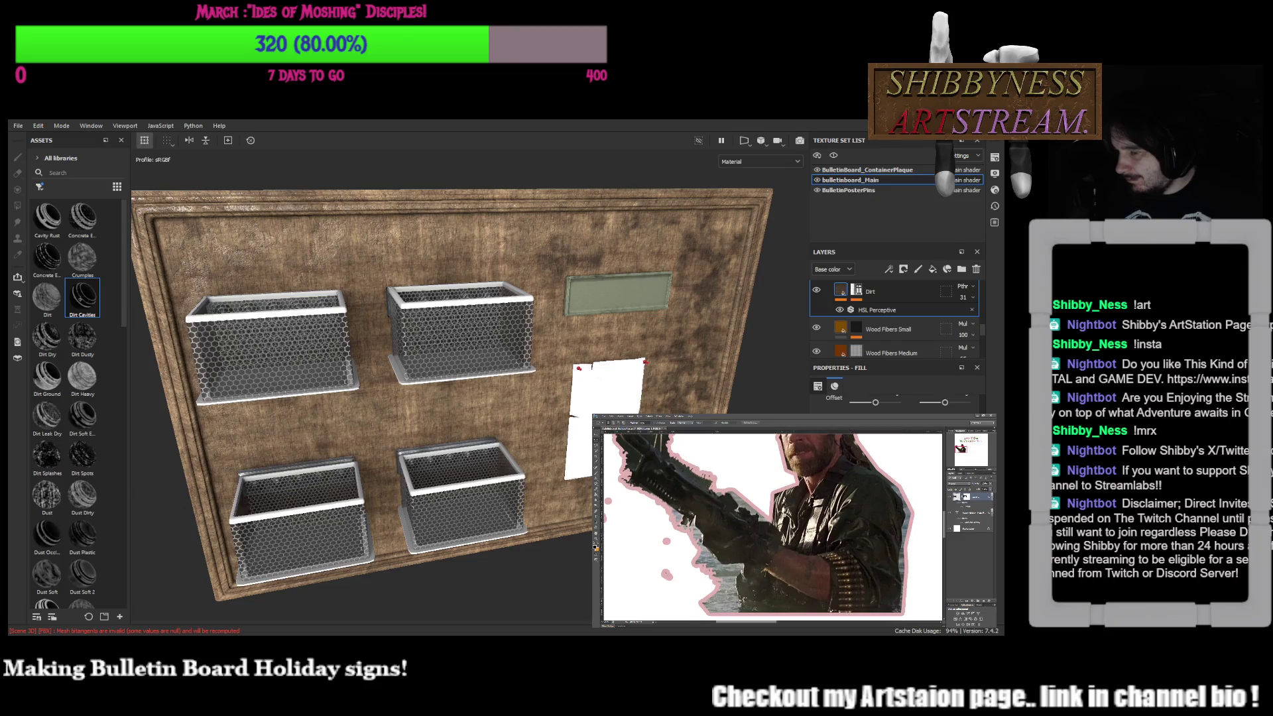
pyautogui.keyDown('alt'); pyautogui.scroll(-2, 772, 527); pyautogui.keyUp('alt')
pyautogui.keyDown('alt'); pyautogui.scroll(-2, 770, 528); pyautogui.keyUp('alt')
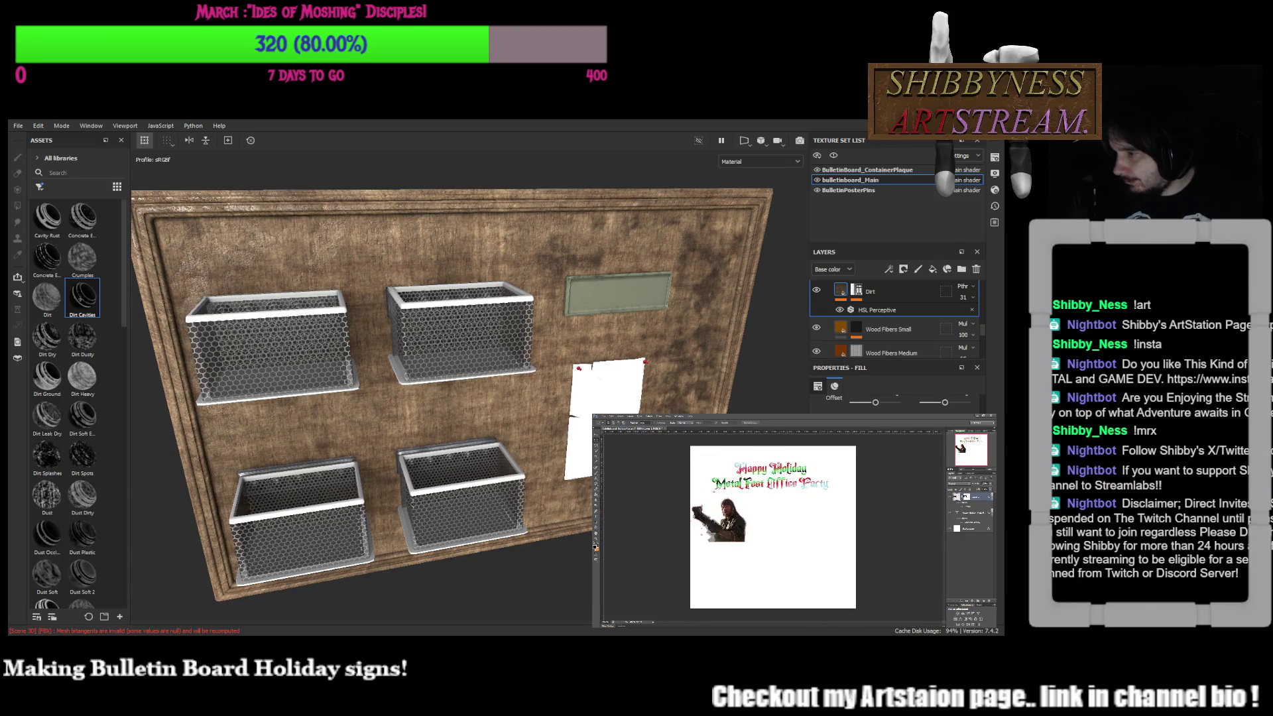
pyautogui.keyDown('alt'); pyautogui.scroll(1, 772, 527); pyautogui.keyUp('alt')
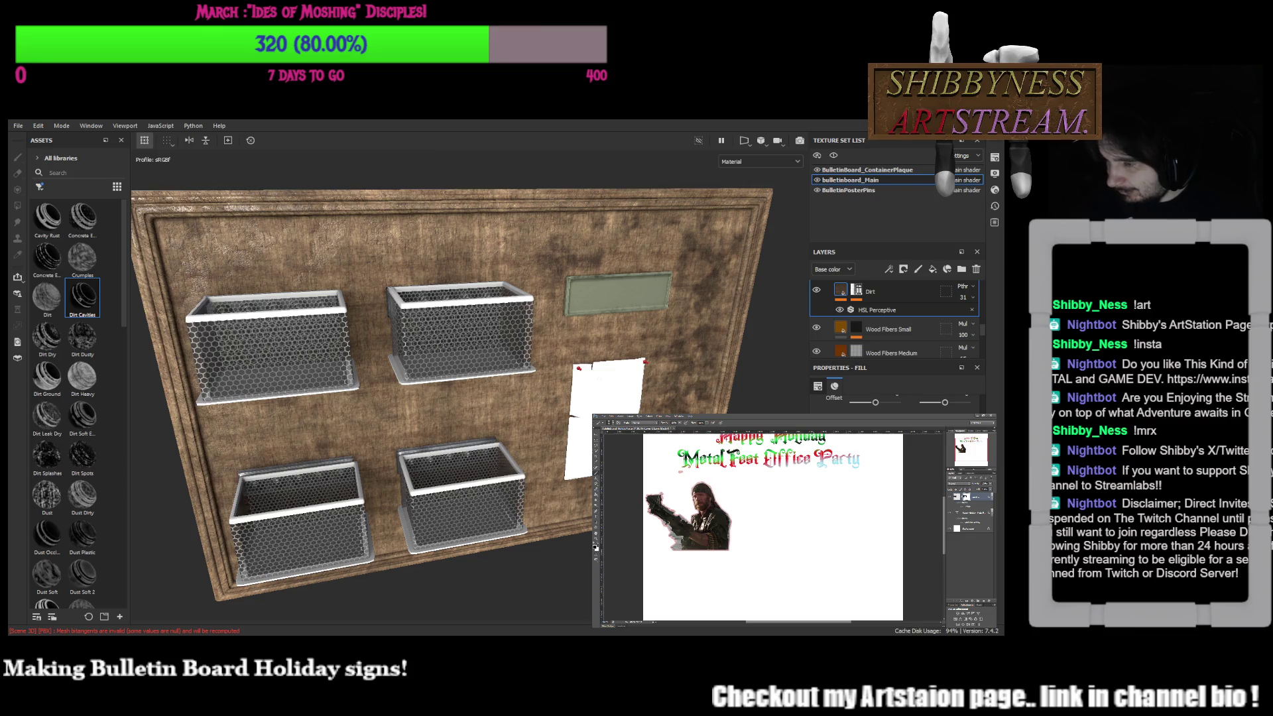
# Erase leftover pixels along the figure's lower-left edge up toward the gun and face
pyautogui.hotkey('ctrl', '+')
pyautogui.hscroll(3, 774, 528)
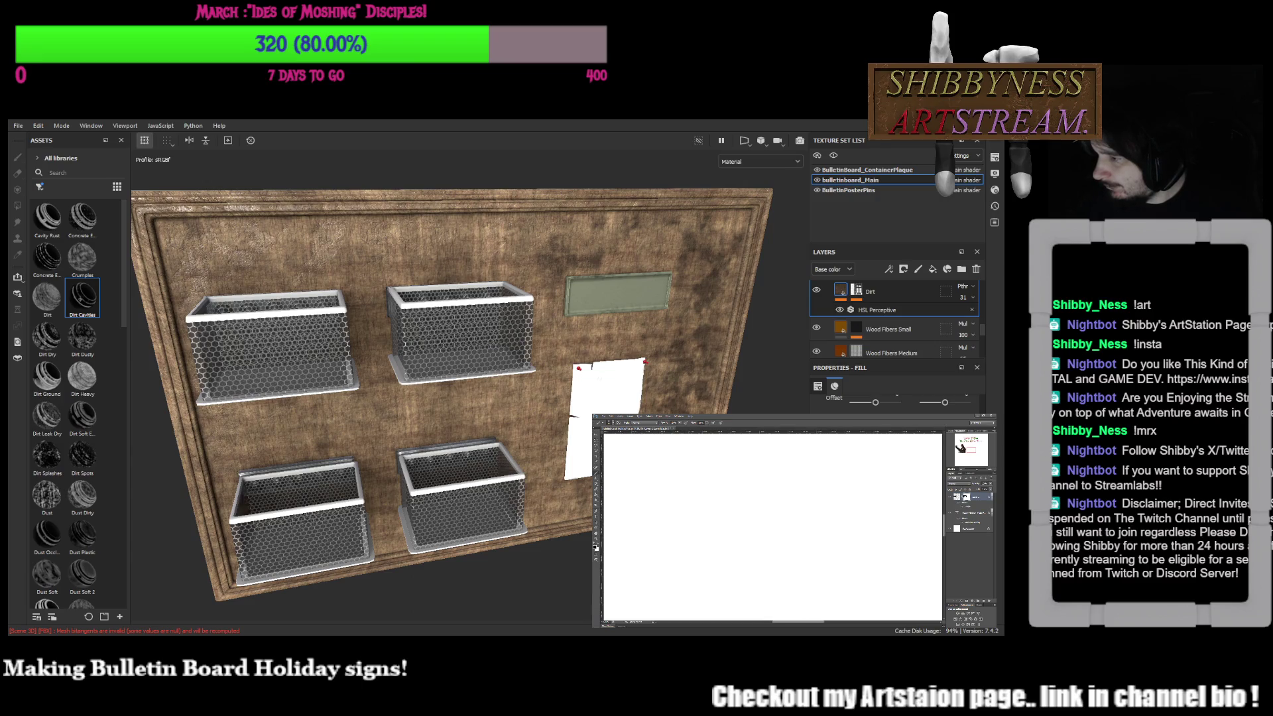
pyautogui.hscroll(-2, 773, 527)
pyautogui.hscroll(-2, 773, 528)
pyautogui.hscroll(-2, 774, 527)
pyautogui.hscroll(-2, 774, 527)
pyautogui.hscroll(-1, 774, 528)
pyautogui.moveTo(724, 559)
pyautogui.mouseDown()
pyautogui.moveTo(764, 558)
pyautogui.moveTo(730, 545)
pyautogui.moveTo(733, 512)
pyautogui.moveTo(701, 491)
pyautogui.moveTo(720, 480)
pyautogui.moveTo(748, 531)
pyautogui.moveTo(760, 504)
pyautogui.moveTo(748, 517)
pyautogui.moveTo(770, 516)
pyautogui.mouseUp()
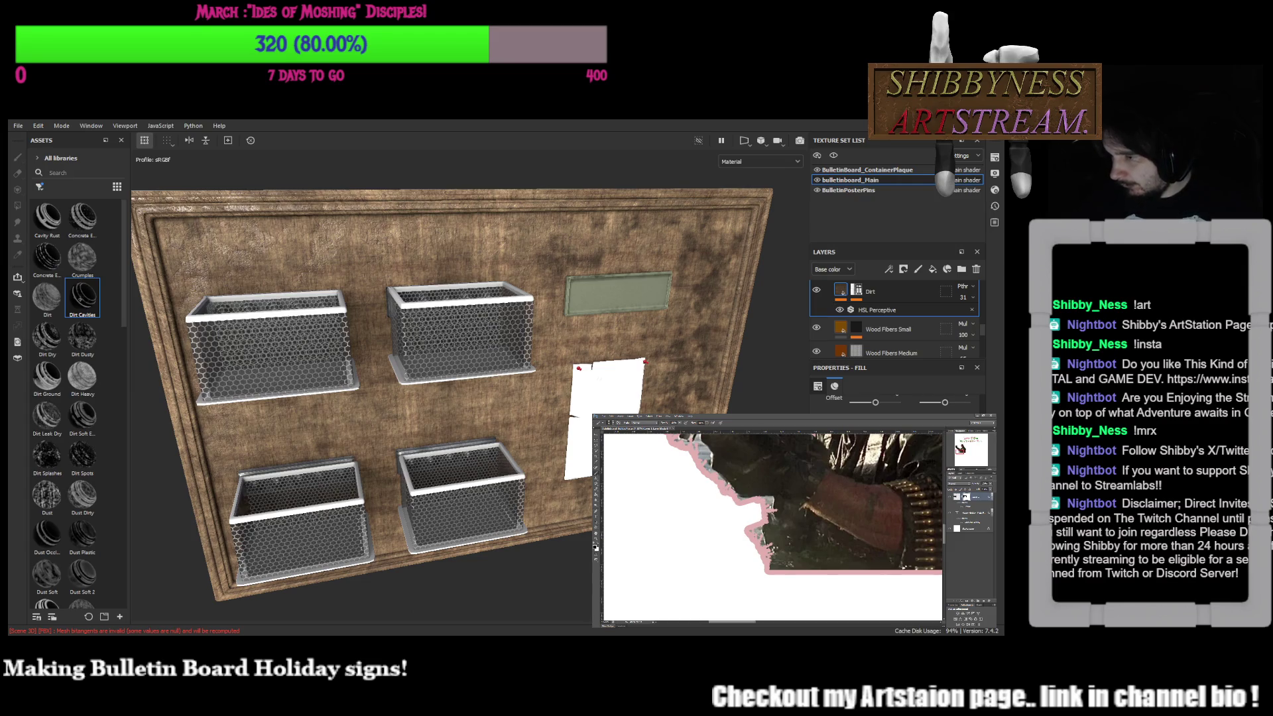
pyautogui.moveTo(756, 497); pyautogui.dragTo(786, 567)
pyautogui.moveTo(737, 478)
pyautogui.mouseDown()
pyautogui.moveTo(780, 549)
pyautogui.moveTo(732, 486)
pyautogui.mouseUp()
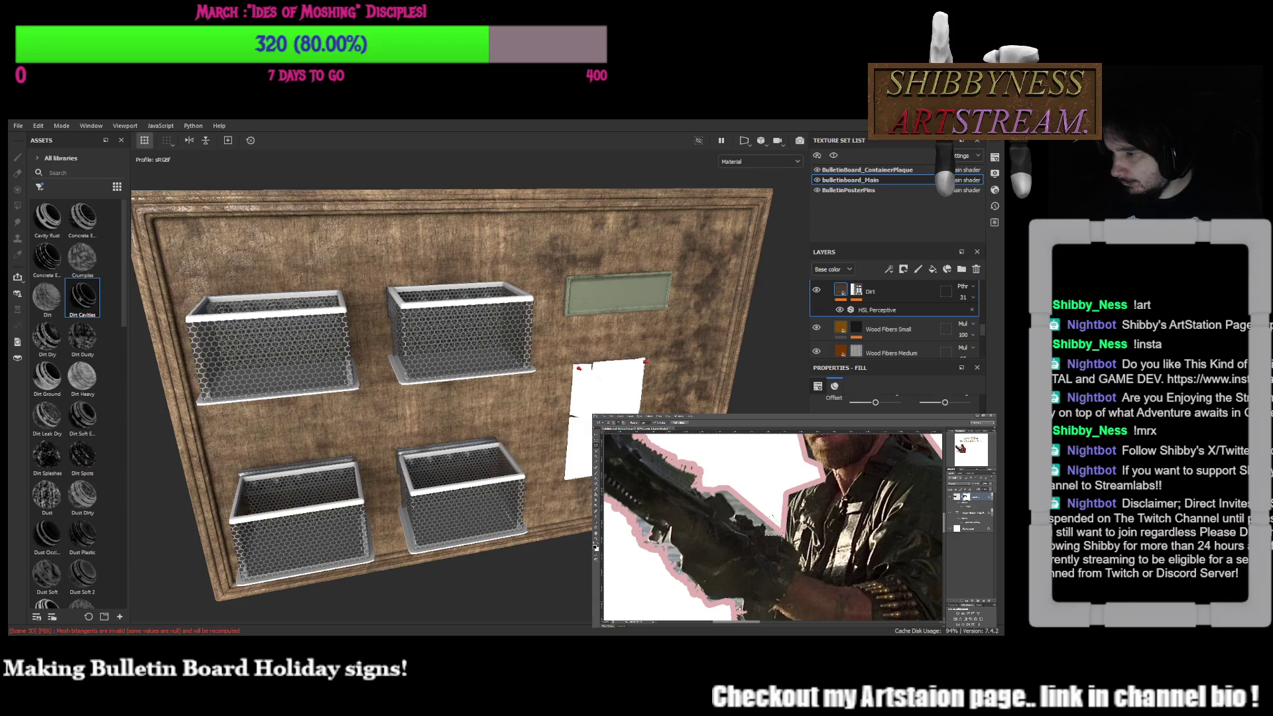
# Paint over stray patches along the pink outline near the arm and gun
pyautogui.press('i')
pyautogui.press('l')
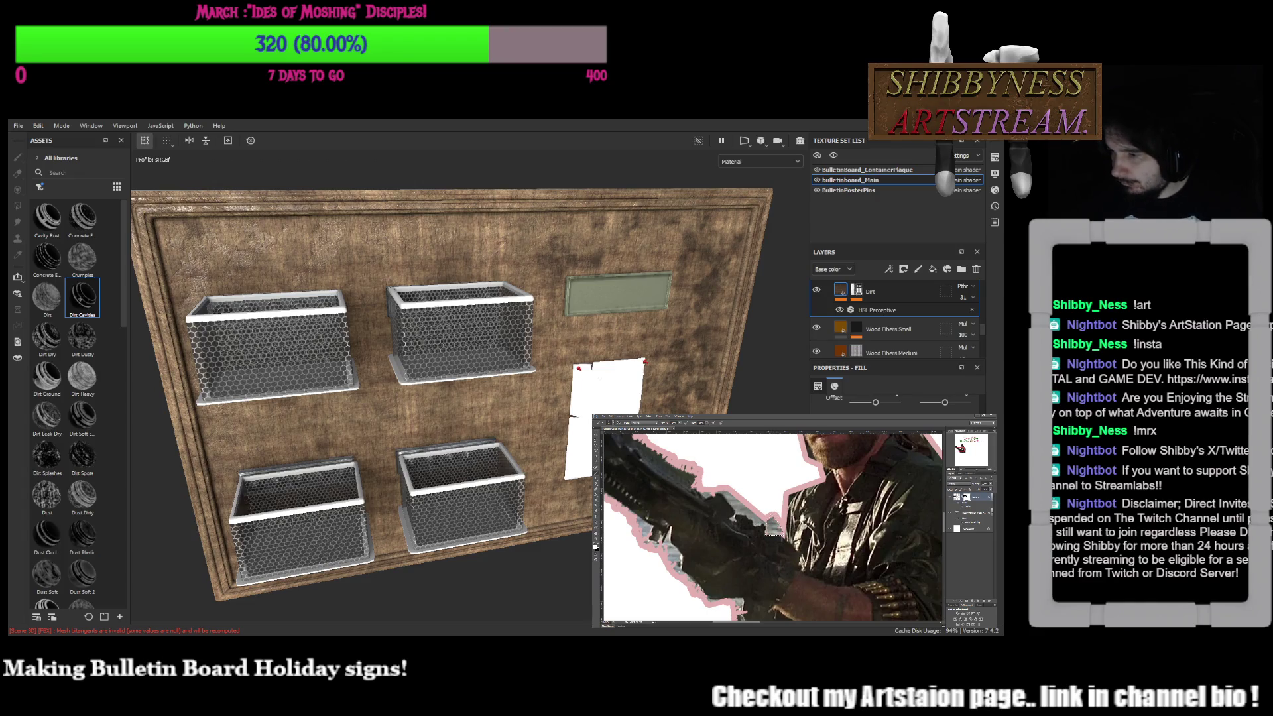
pyautogui.moveTo(769, 517); pyautogui.dragTo(782, 536)
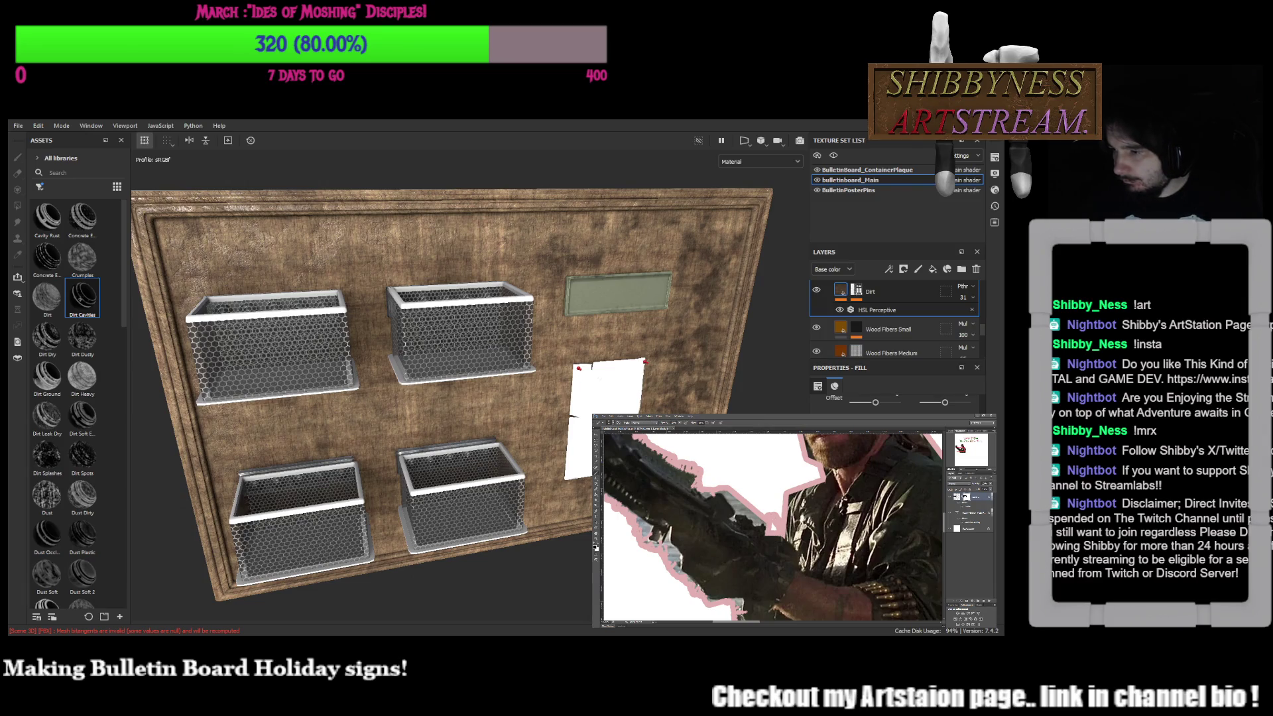
pyautogui.moveTo(761, 520); pyautogui.dragTo(717, 487)
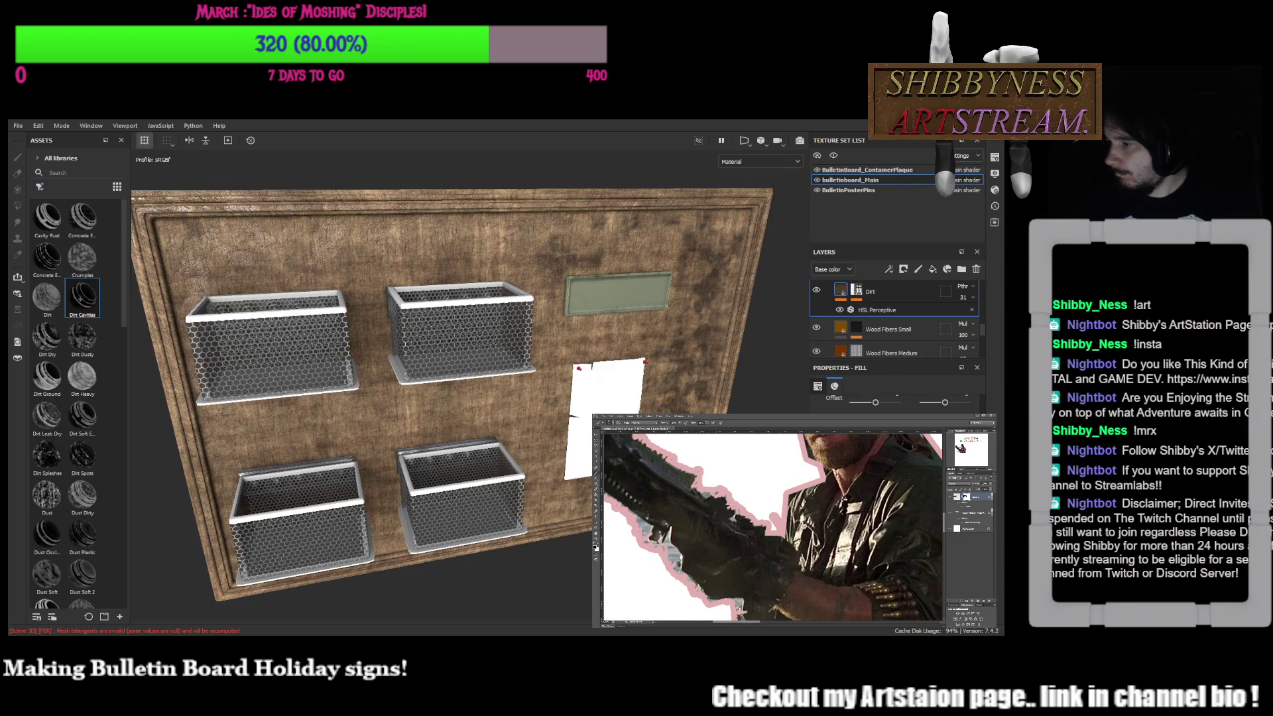
pyautogui.keyDown('alt'); pyautogui.scroll(-3, 773, 527); pyautogui.keyUp('alt')
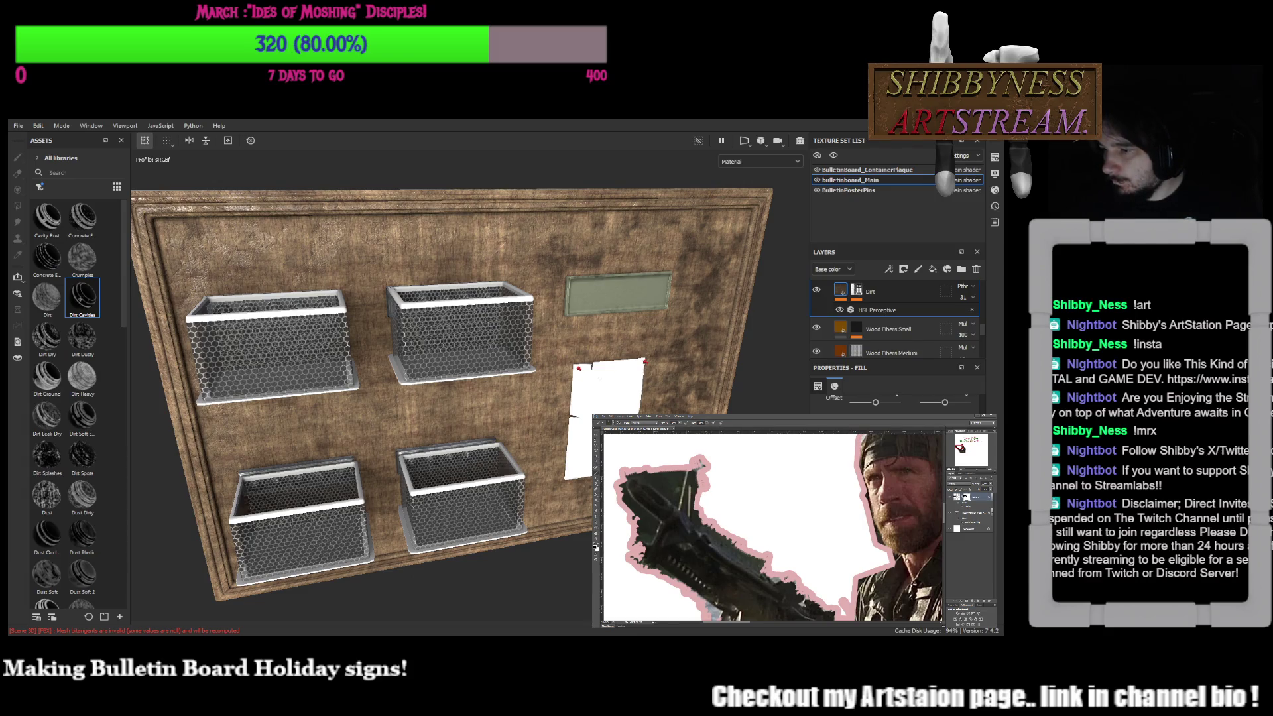
# Paint white over the dark pixels and specks on the gun's top edge
pyautogui.moveTo(701, 515); pyautogui.dragTo(762, 560)
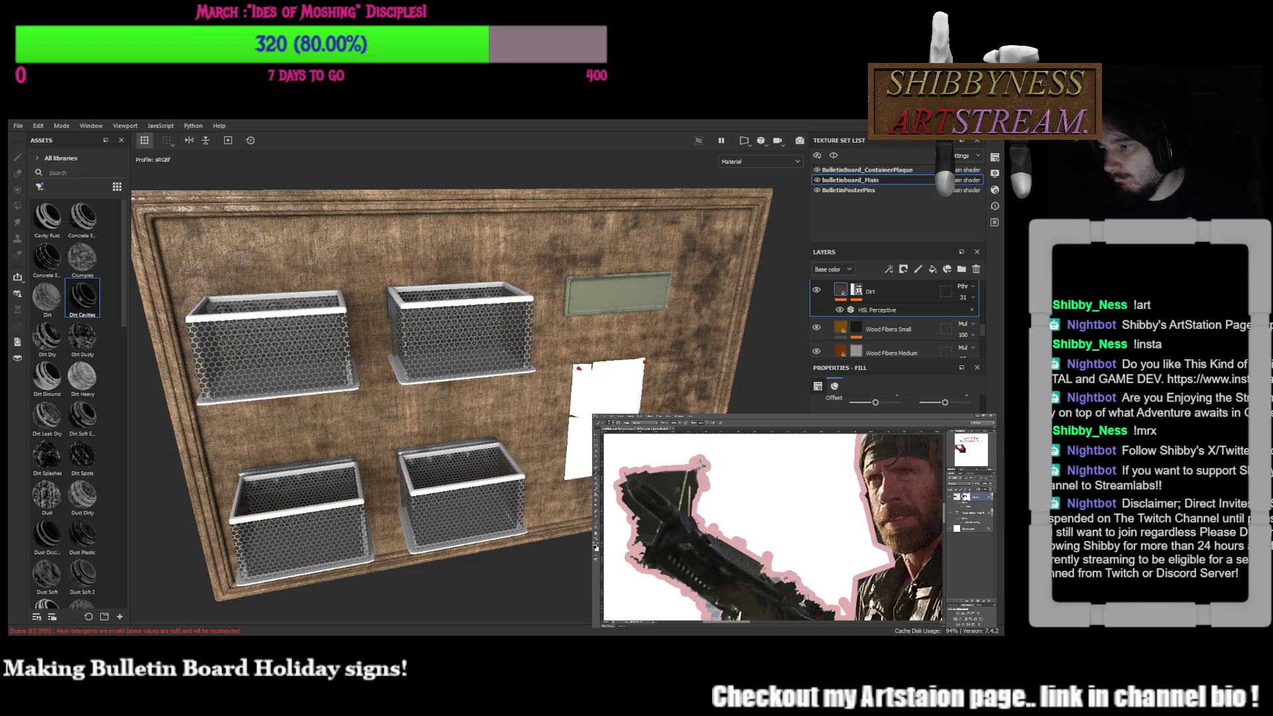
pyautogui.click(705, 465)
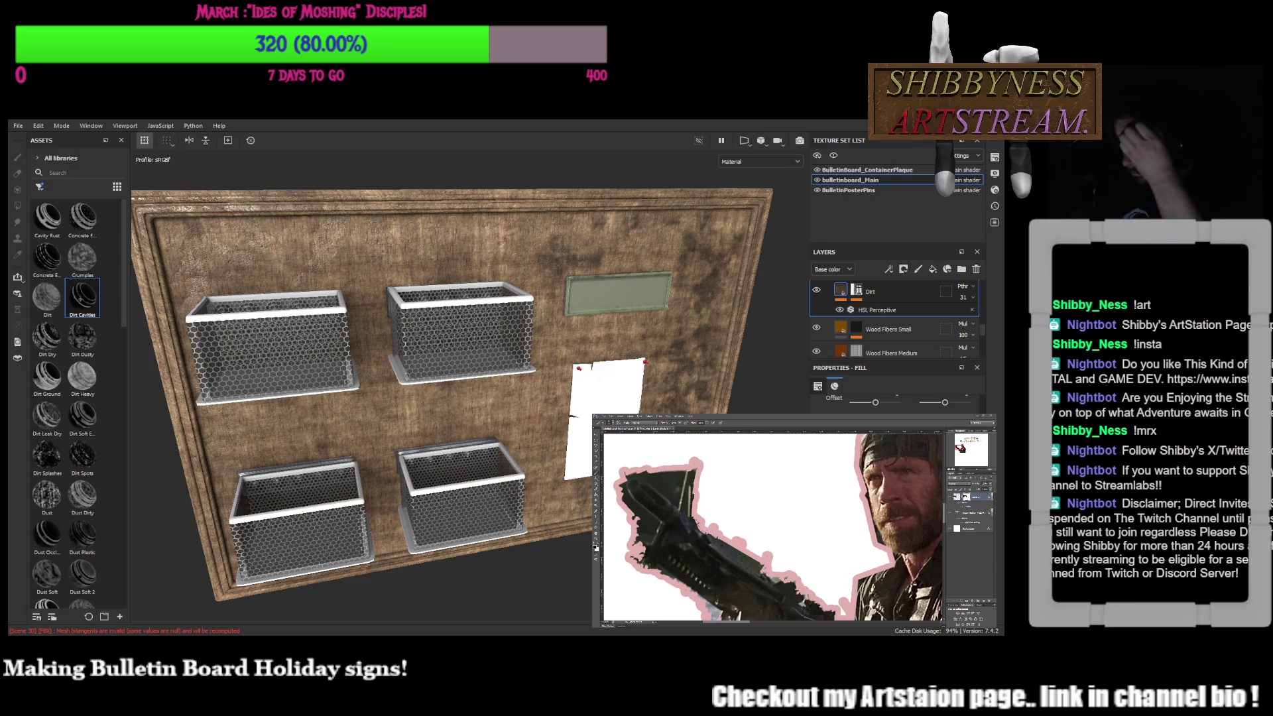
# Zoom out to check the cut-out figure against the poster heading
pyautogui.hotkey('ctrl', '0')
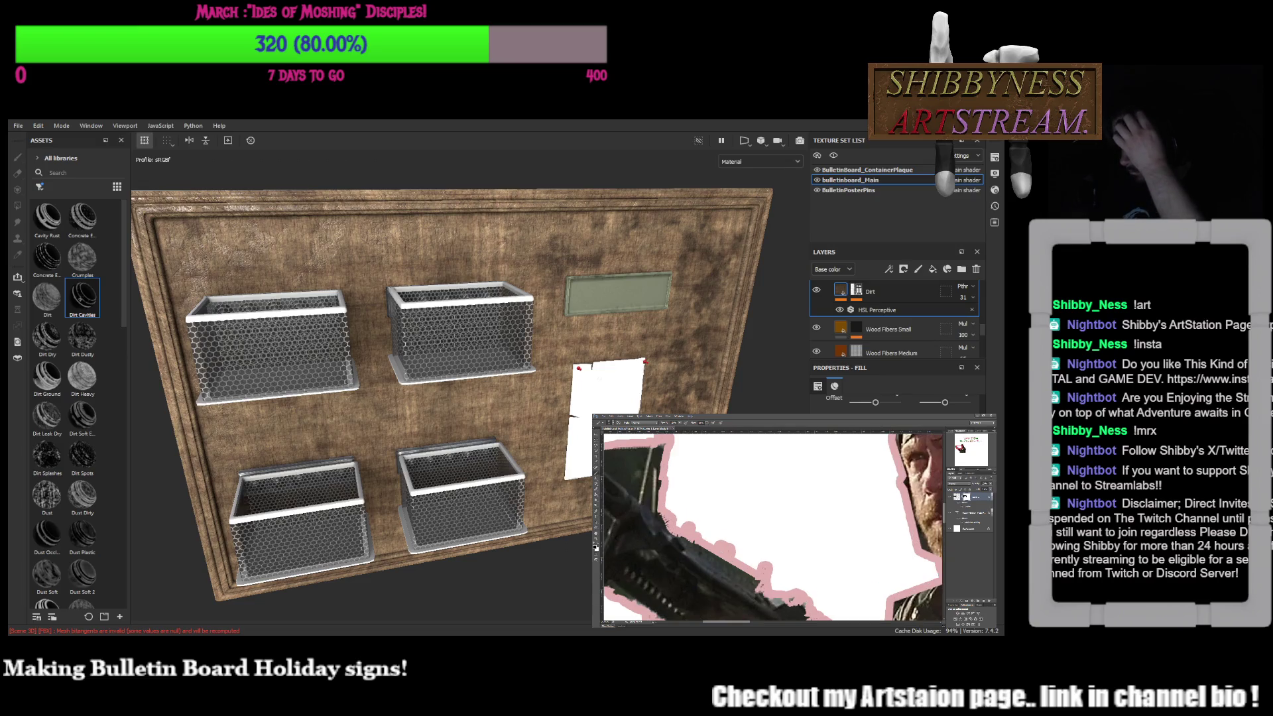
pyautogui.hotkey('ctrl', '-')
pyautogui.hotkey('ctrl', '-')
pyautogui.hotkey('ctrl', '+')
pyautogui.hotkey('ctrl', '+')
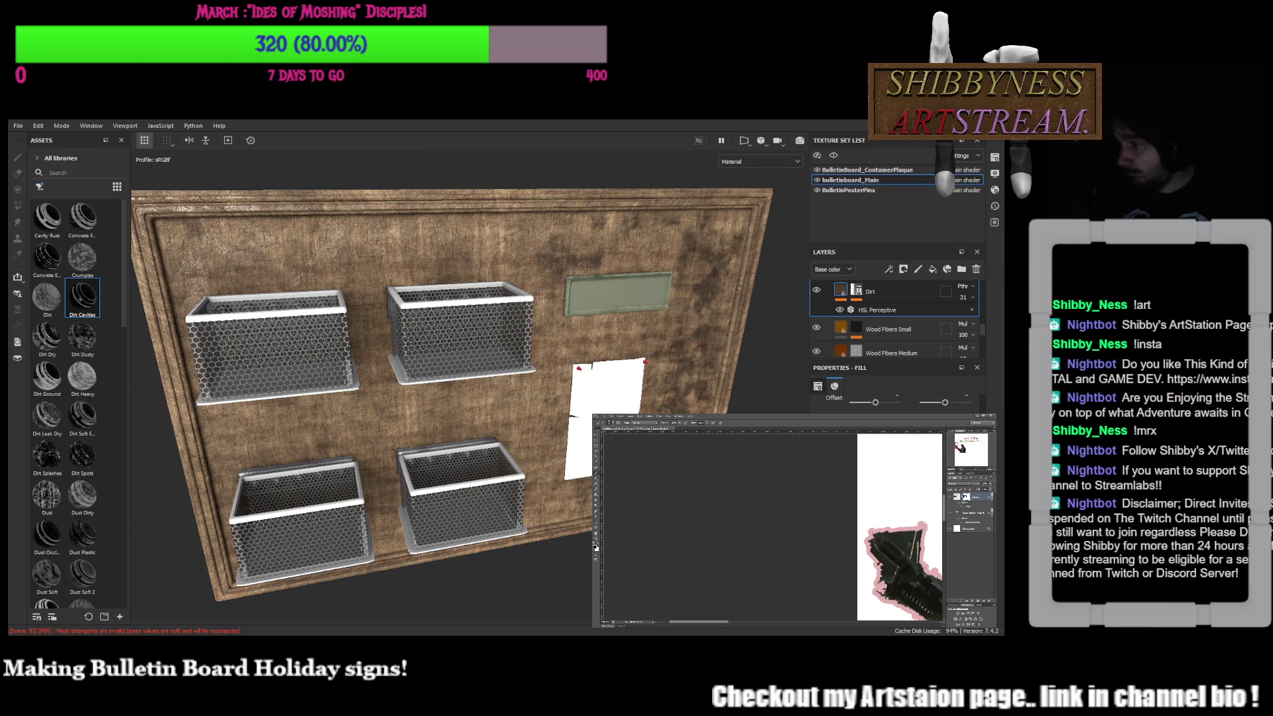
pyautogui.hotkey('ctrl', '-')
pyautogui.hotkey('ctrl', '-')
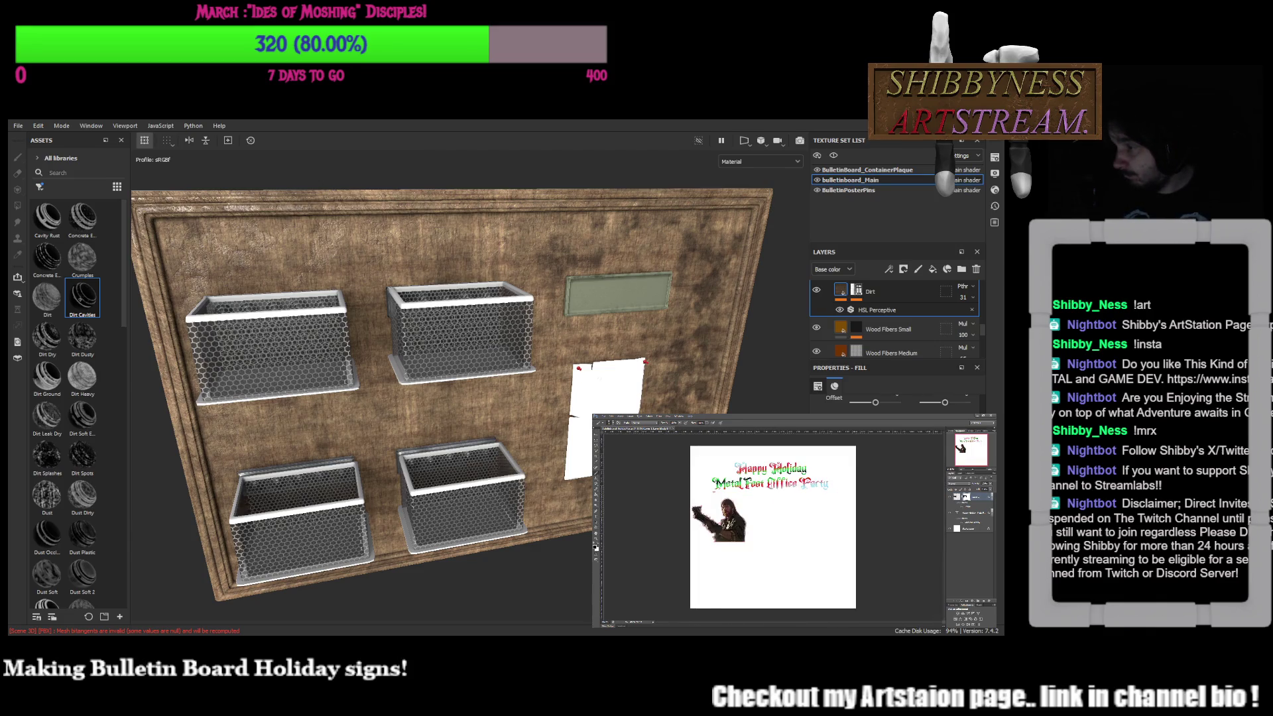
pyautogui.hotkey('ctrl', '+')
pyautogui.hotkey('ctrl', '+')
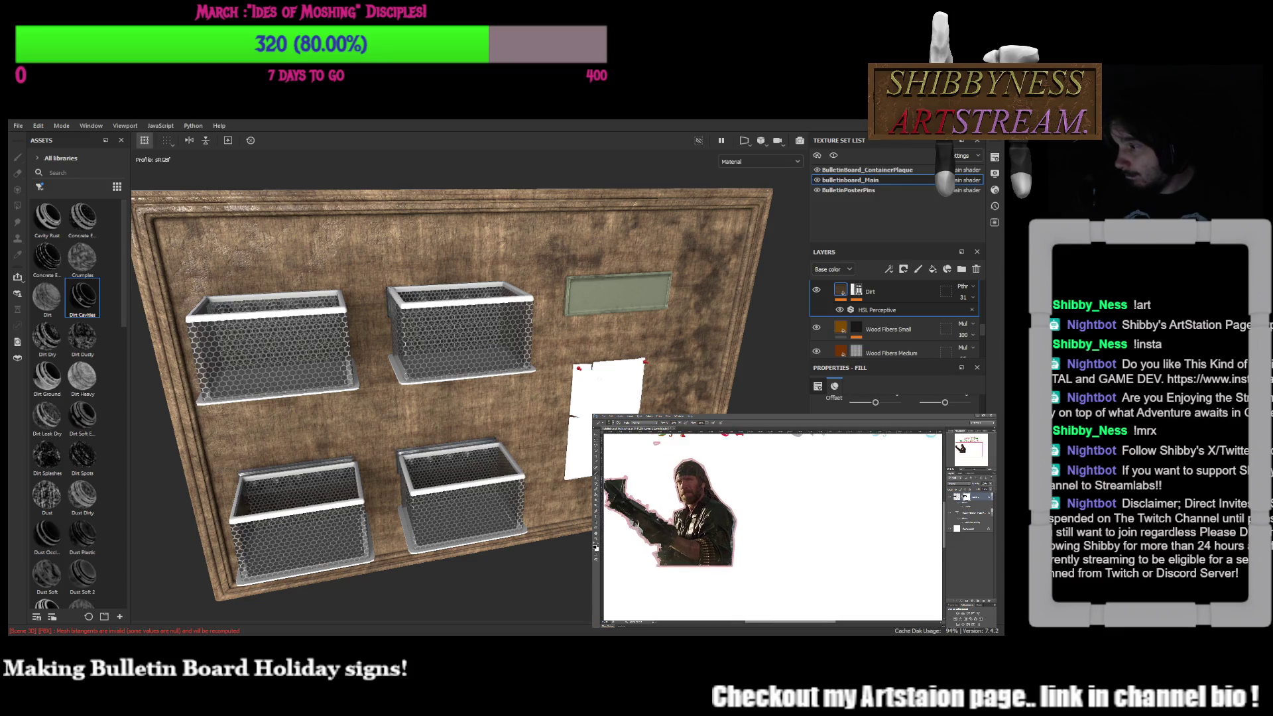
pyautogui.moveTo(697, 497); pyautogui.dragTo(730, 519)
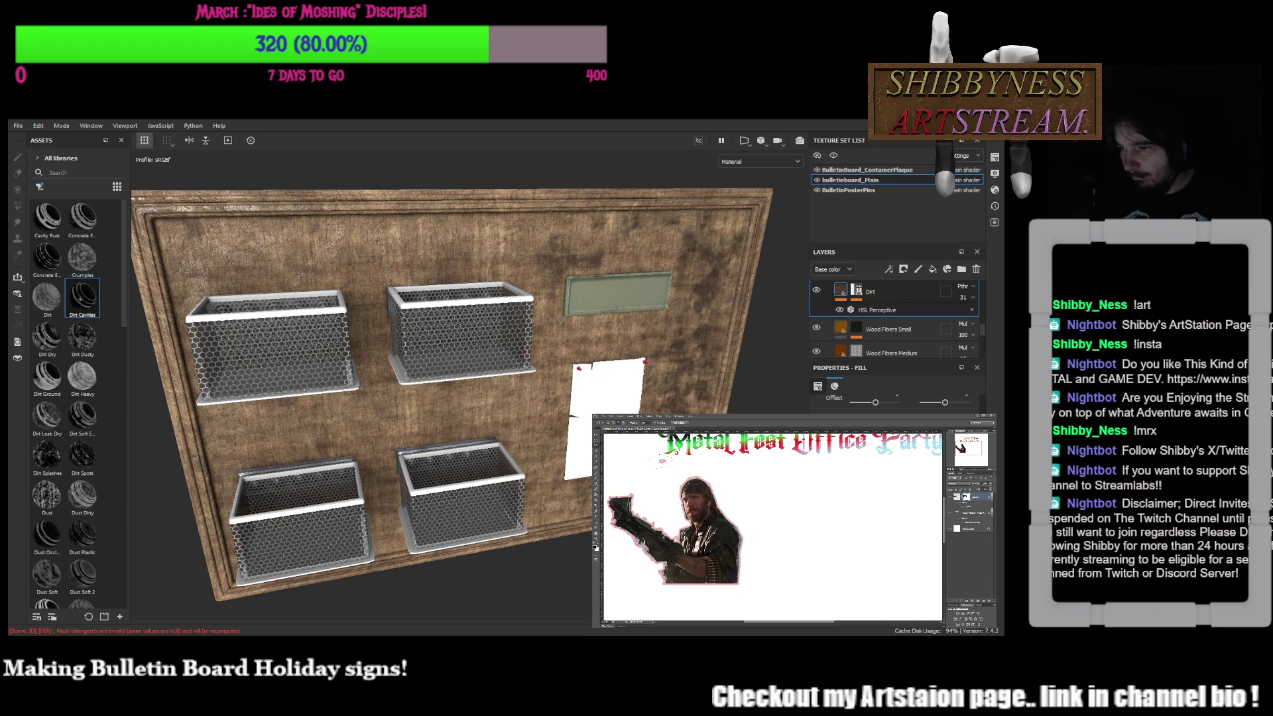
pyautogui.press('l')
pyautogui.press('l')
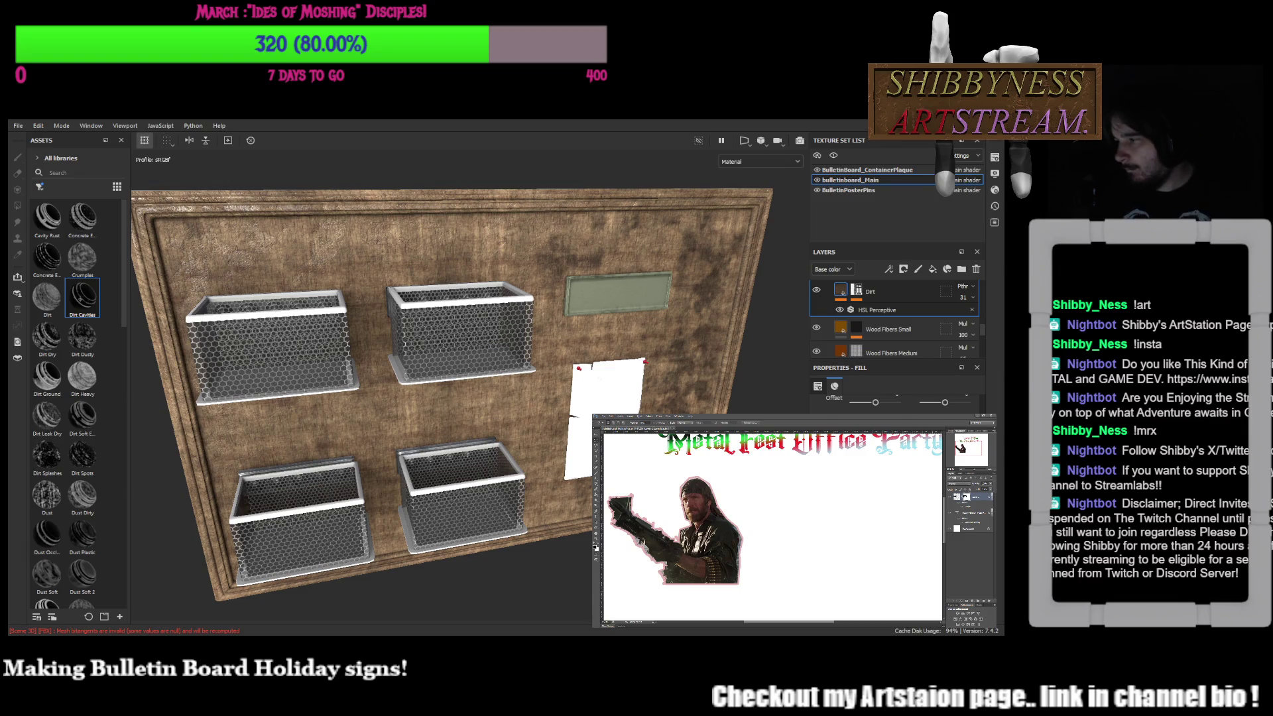
pyautogui.hotkey('ctrl', 'alt', 'z')
pyautogui.hotkey('ctrl', 'alt', 'z')
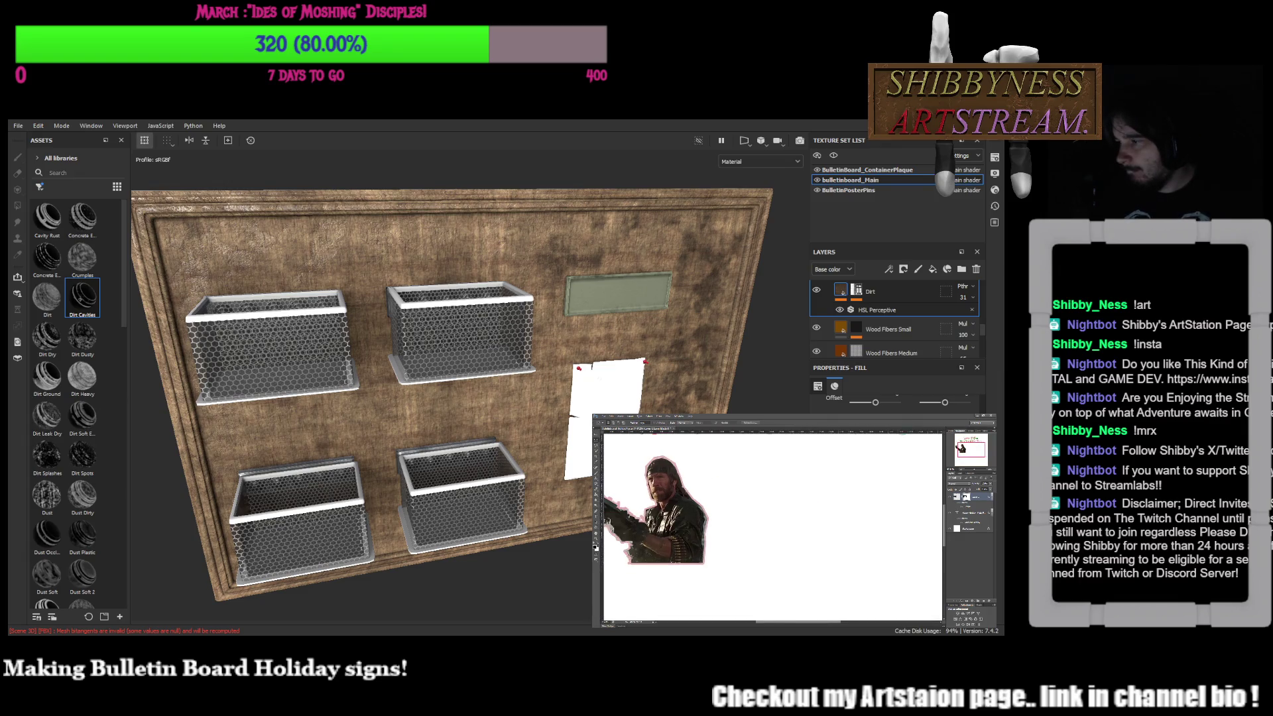
pyautogui.hotkey('shift', 'ctrl', 'z')
pyautogui.hotkey('shift', 'ctrl', 'z')
pyautogui.hotkey('shift', 'ctrl', 'z')
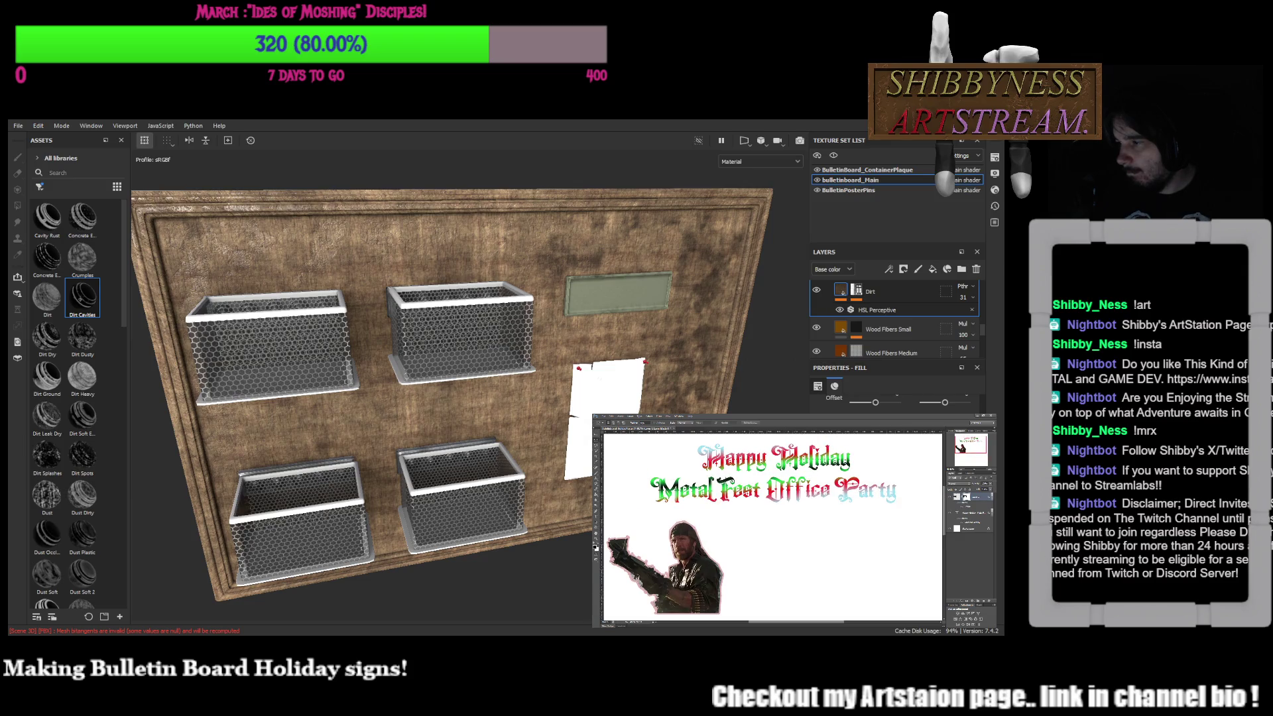
pyautogui.hotkey('ctrl', '-')
pyautogui.hotkey('ctrl', '-')
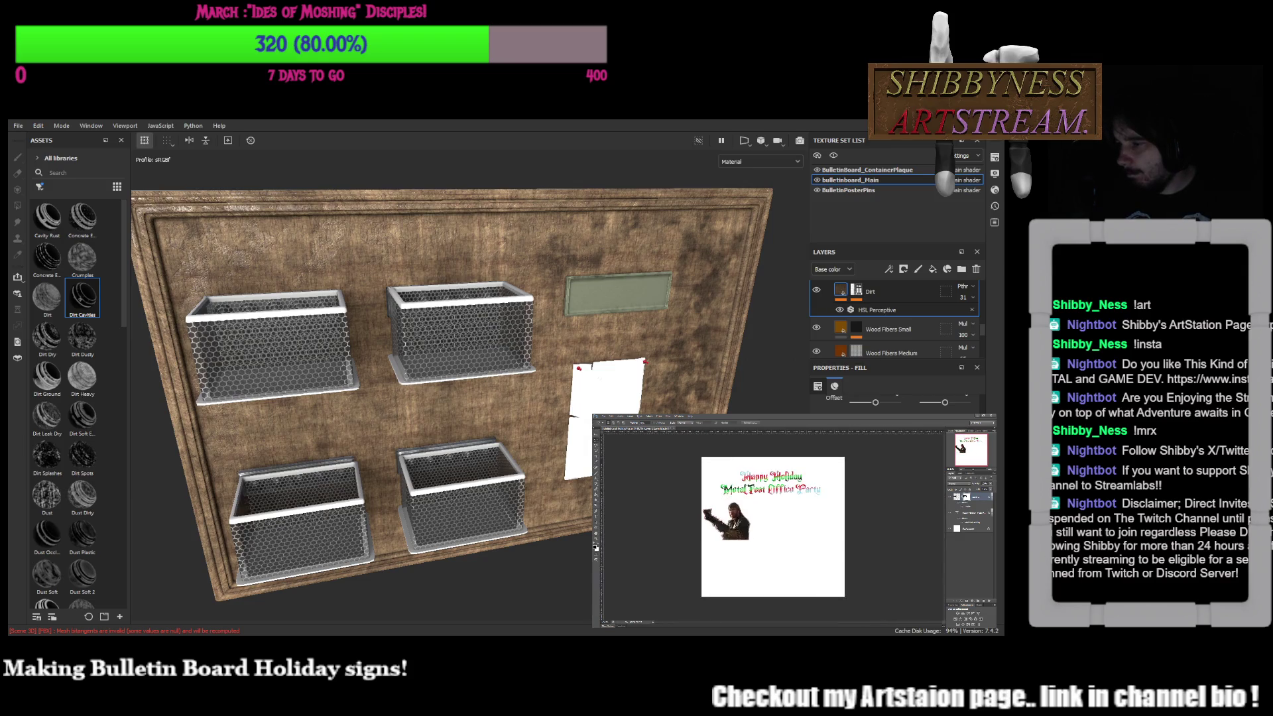
pyautogui.hotkey('ctrl', '0')
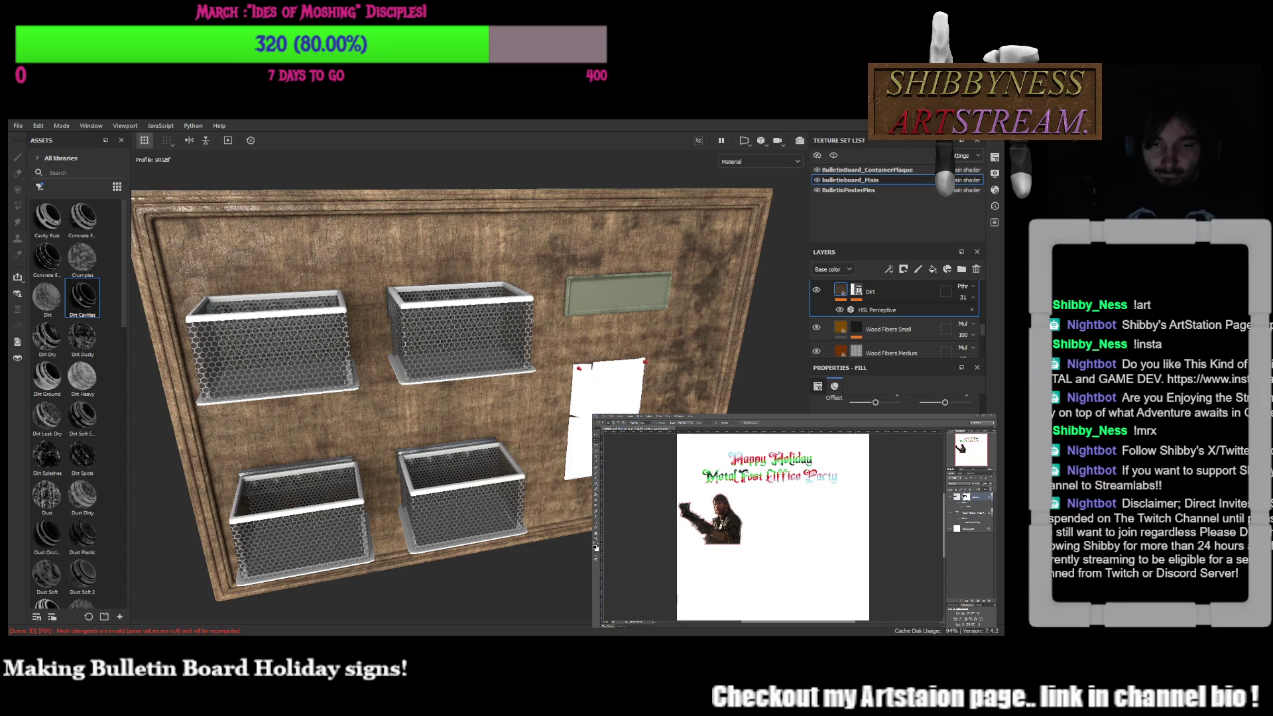
pyautogui.keyDown('alt'); pyautogui.moveTo(398, 398); pyautogui.dragTo(477, 379); pyautogui.keyUp('alt')
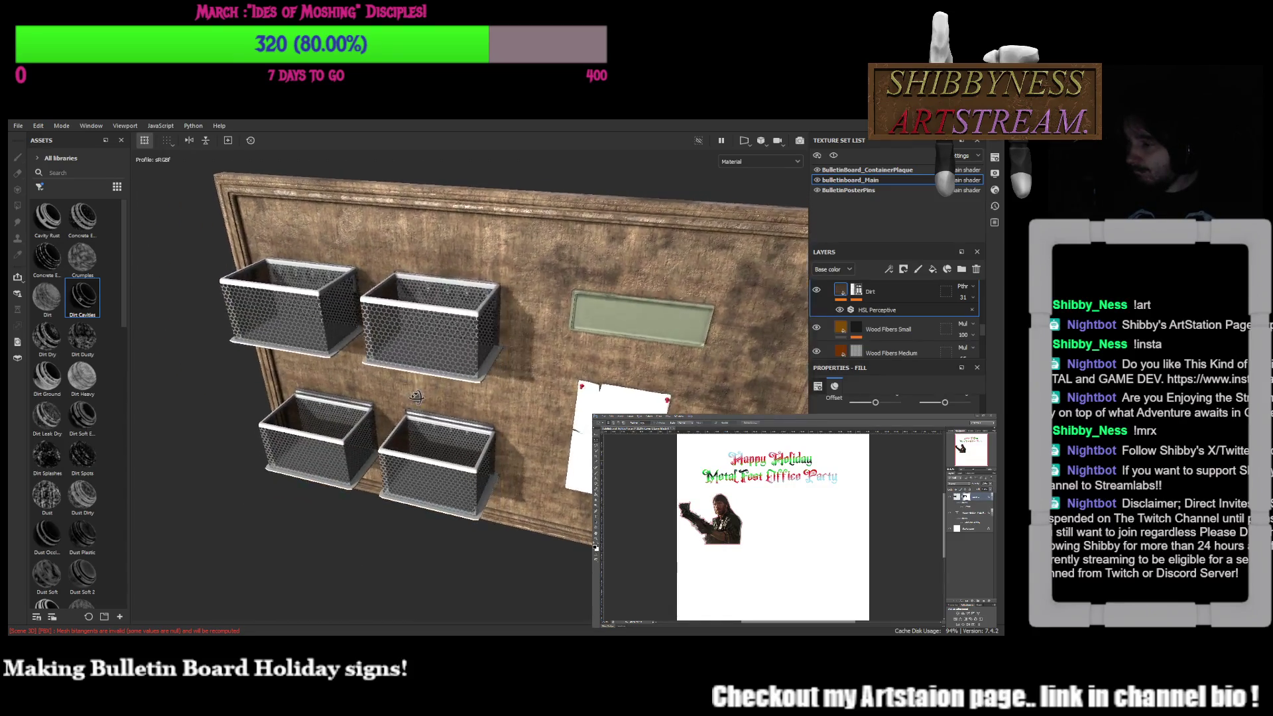
pyautogui.keyDown('alt'); pyautogui.moveTo(487, 439); pyautogui.dragTo(513, 383); pyautogui.keyUp('alt')
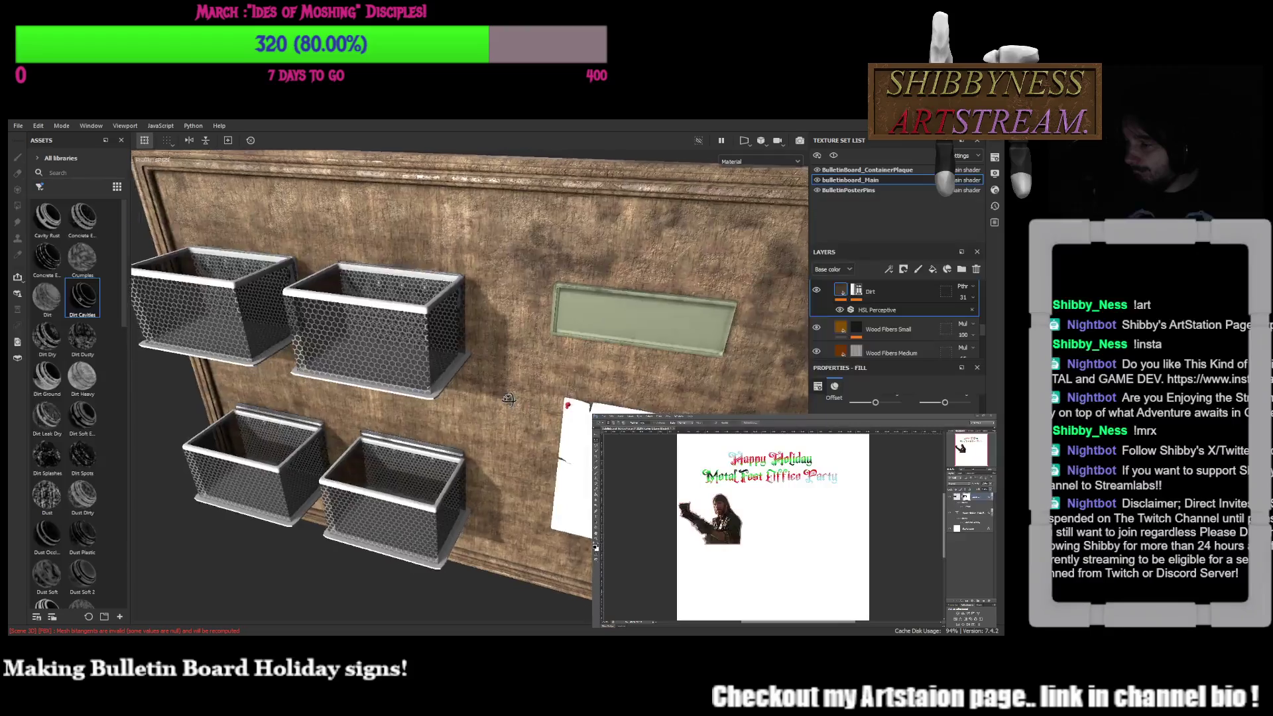
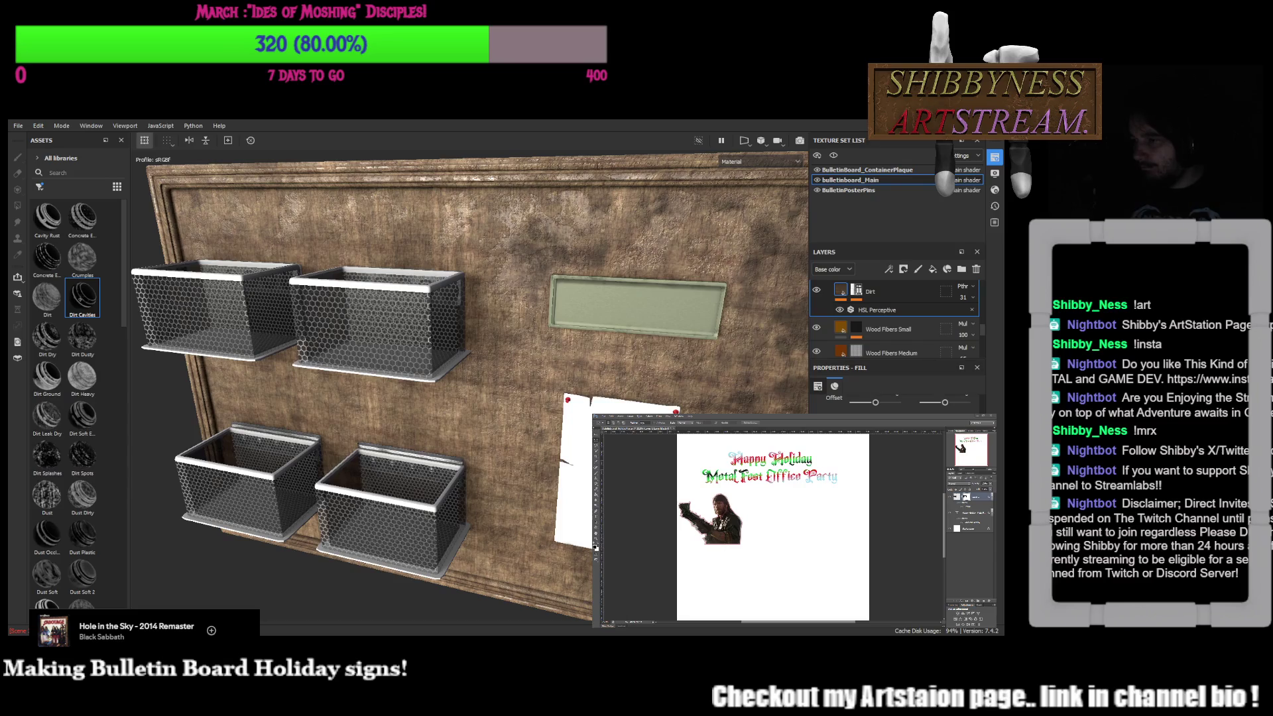
# Switch to the BulletinBoard_ContainerPlaque texture set and save the project with Ctrl+S
pyautogui.moveTo(550, 374)
pyautogui.keyDown('alt'); pyautogui.mouseDown()
pyautogui.moveTo(615, 382)
pyautogui.moveTo(756, 259)
pyautogui.mouseUp(); pyautogui.keyUp('alt')
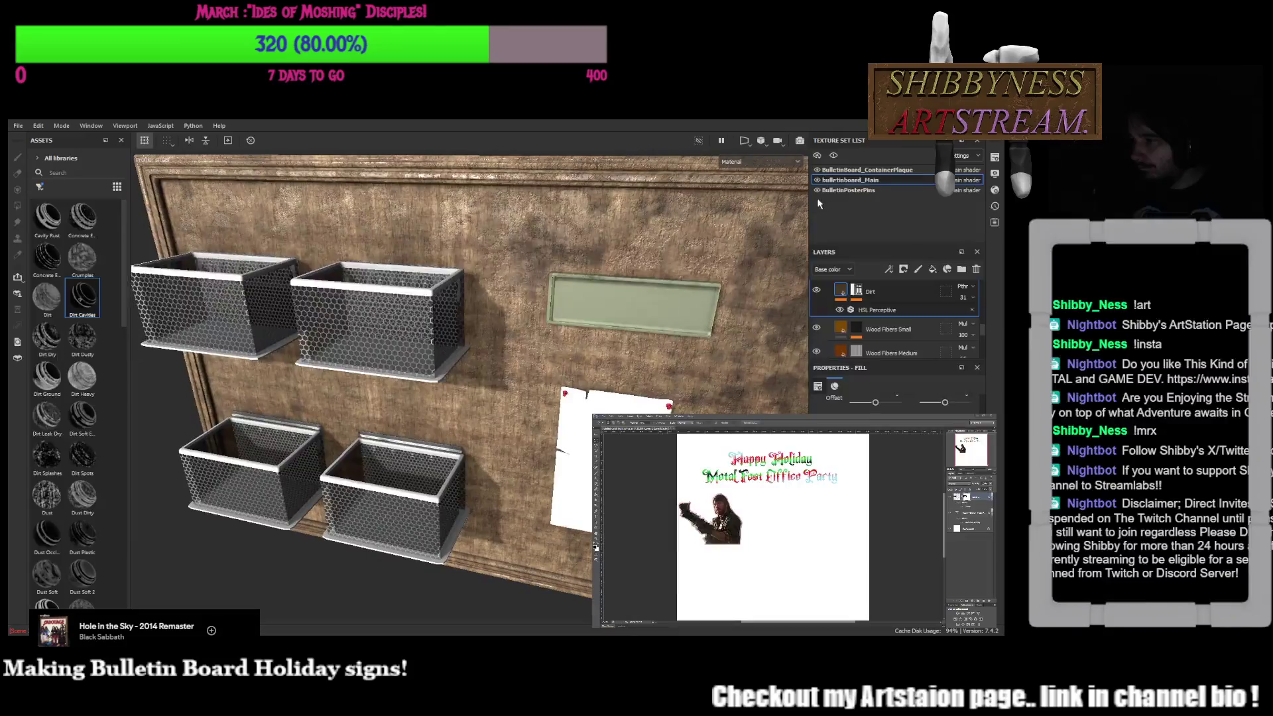
pyautogui.click(857, 171)
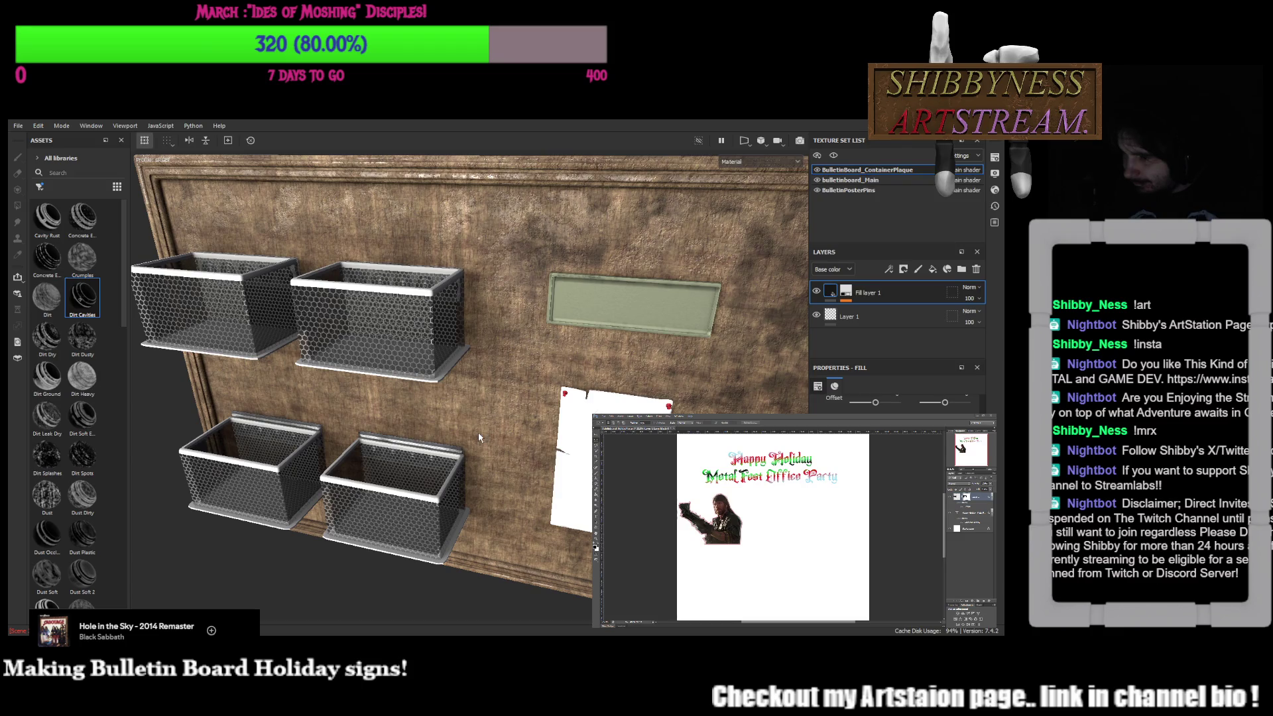
pyautogui.hotkey('ctrl', 's')
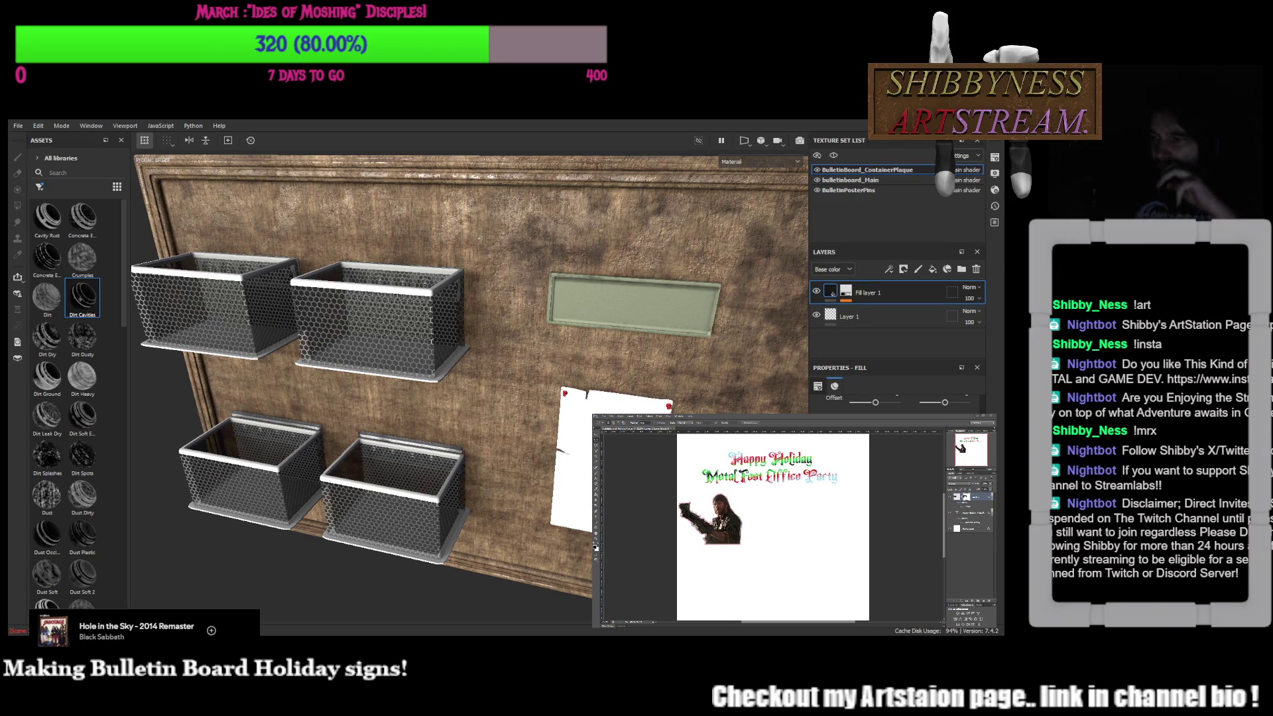
# Clear the materials filter so the Assets panel lists every asset type
pyautogui.moveTo(558, 329)
pyautogui.keyDown('alt'); pyautogui.mouseDown()
pyautogui.moveTo(644, 185)
pyautogui.moveTo(602, 328)
pyautogui.moveTo(613, 332)
pyautogui.mouseUp(); pyautogui.keyUp('alt')
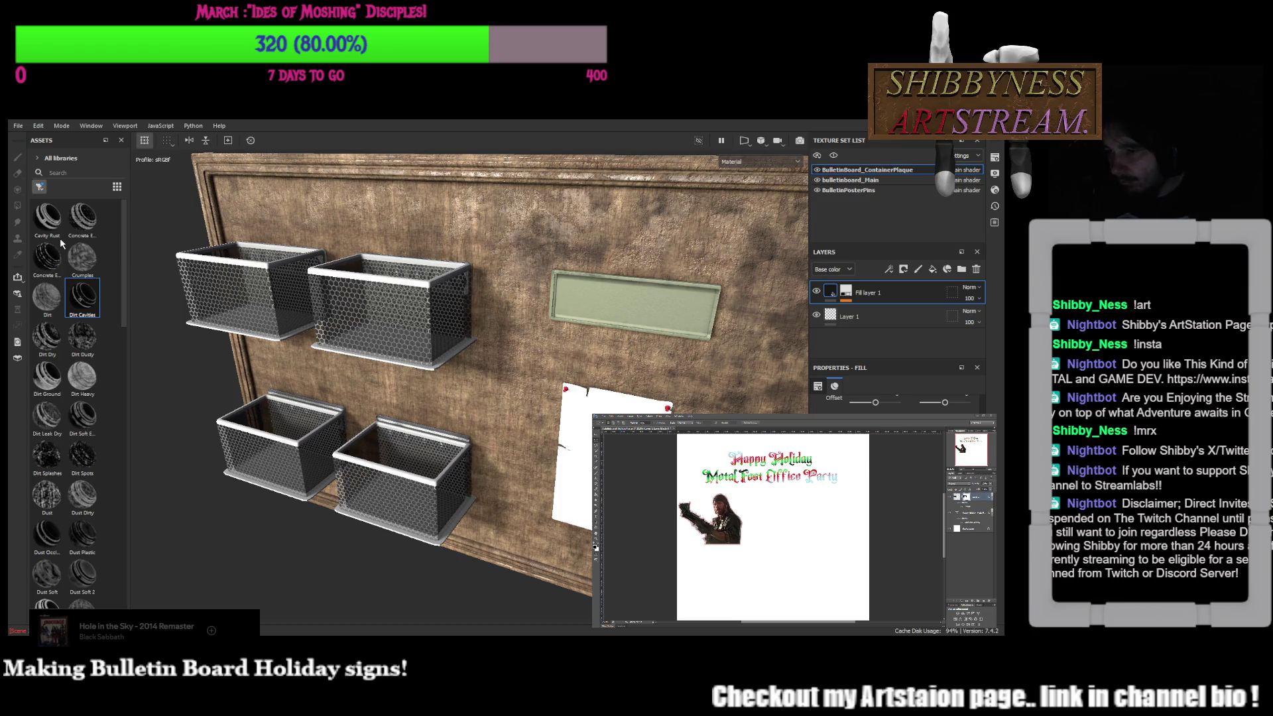
pyautogui.click(39, 186)
pyautogui.scroll(-5, 103, 313)
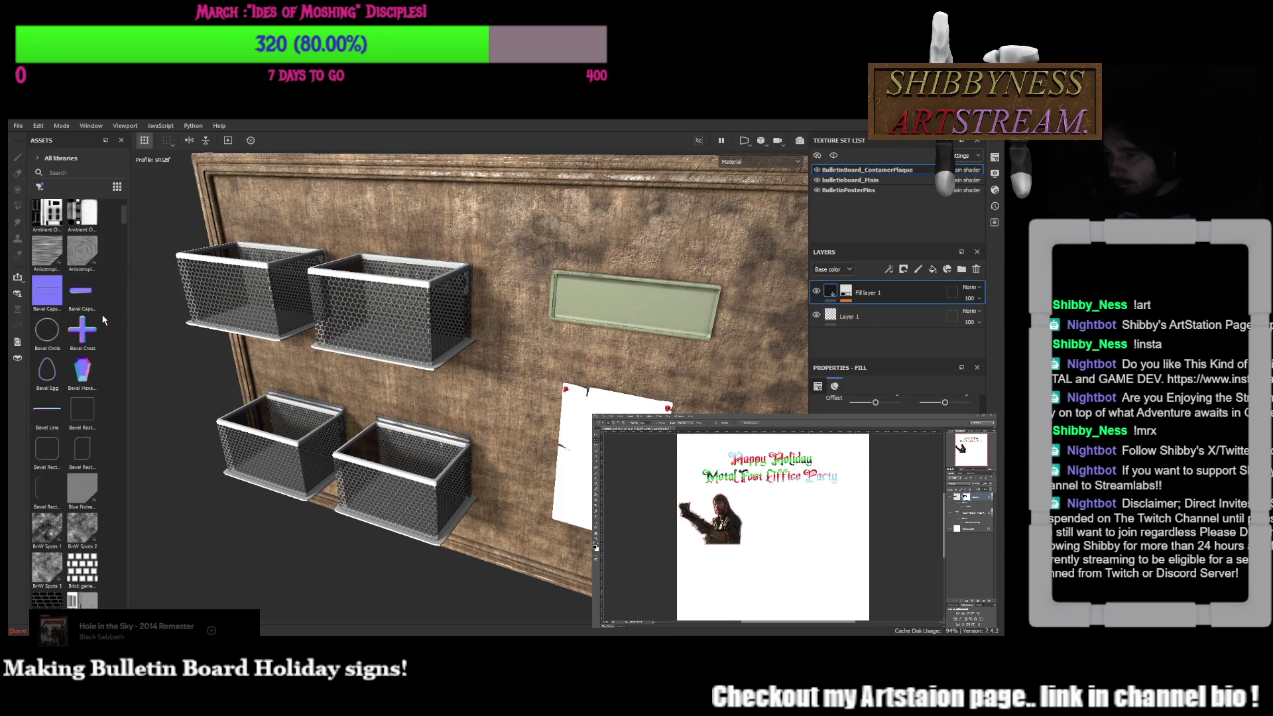
pyautogui.scroll(-8, 102, 320)
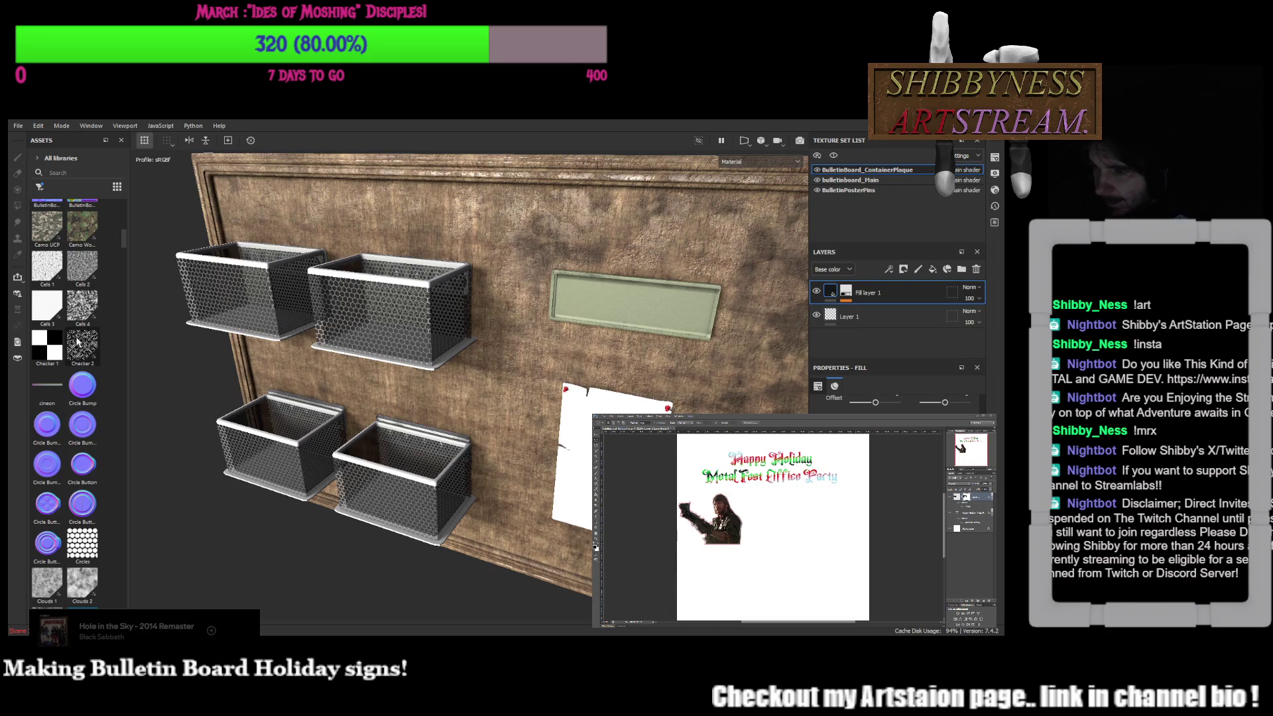
pyautogui.scroll(-5, 65, 390)
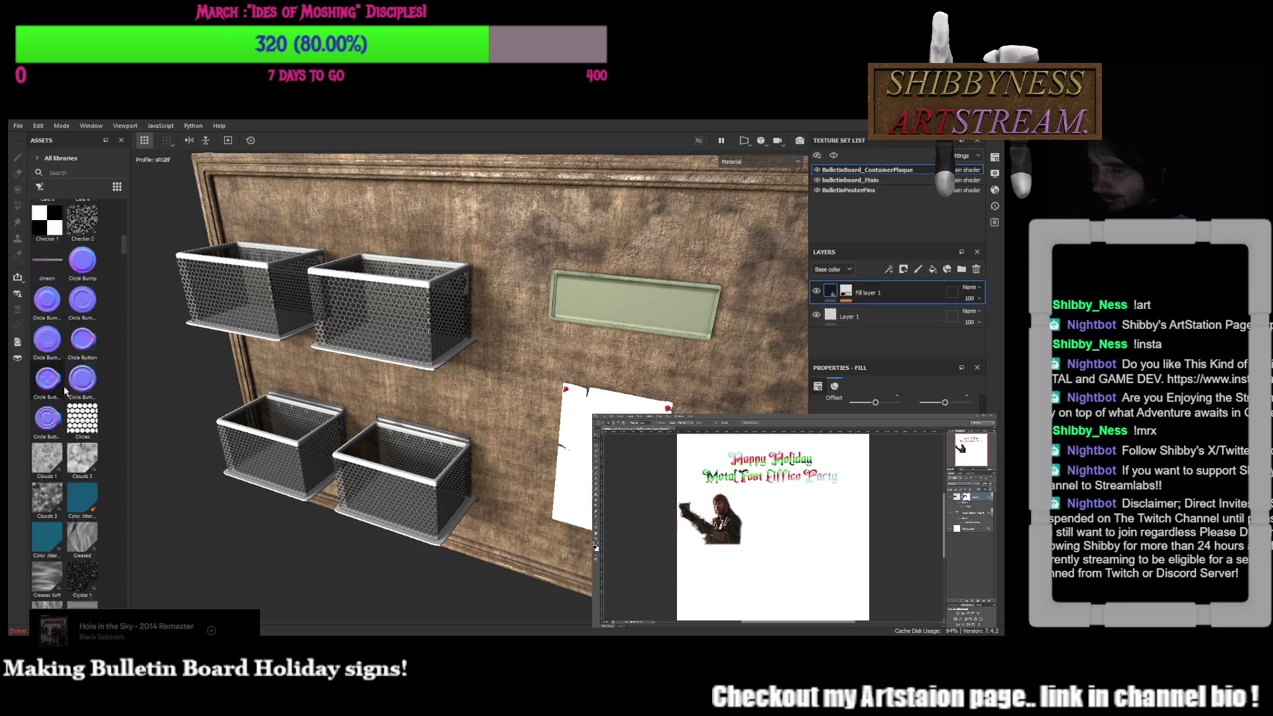
pyautogui.scroll(-3, 65, 391)
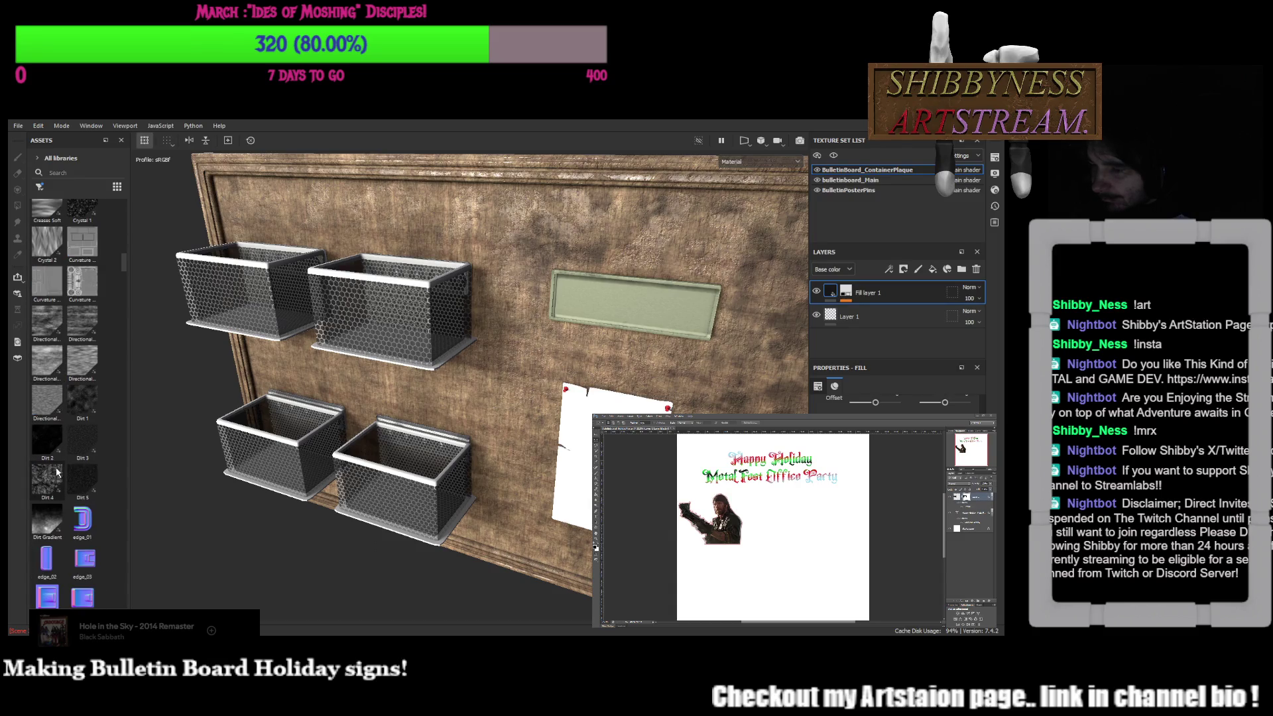
pyautogui.scroll(-5, 60, 467)
pyautogui.scroll(-5, 67, 463)
pyautogui.scroll(-5, 67, 463)
pyautogui.scroll(-5, 67, 463)
pyautogui.scroll(-5, 67, 463)
pyautogui.scroll(-3, 66, 463)
pyautogui.scroll(-3, 67, 463)
pyautogui.scroll(-3, 67, 463)
pyautogui.scroll(-3, 67, 463)
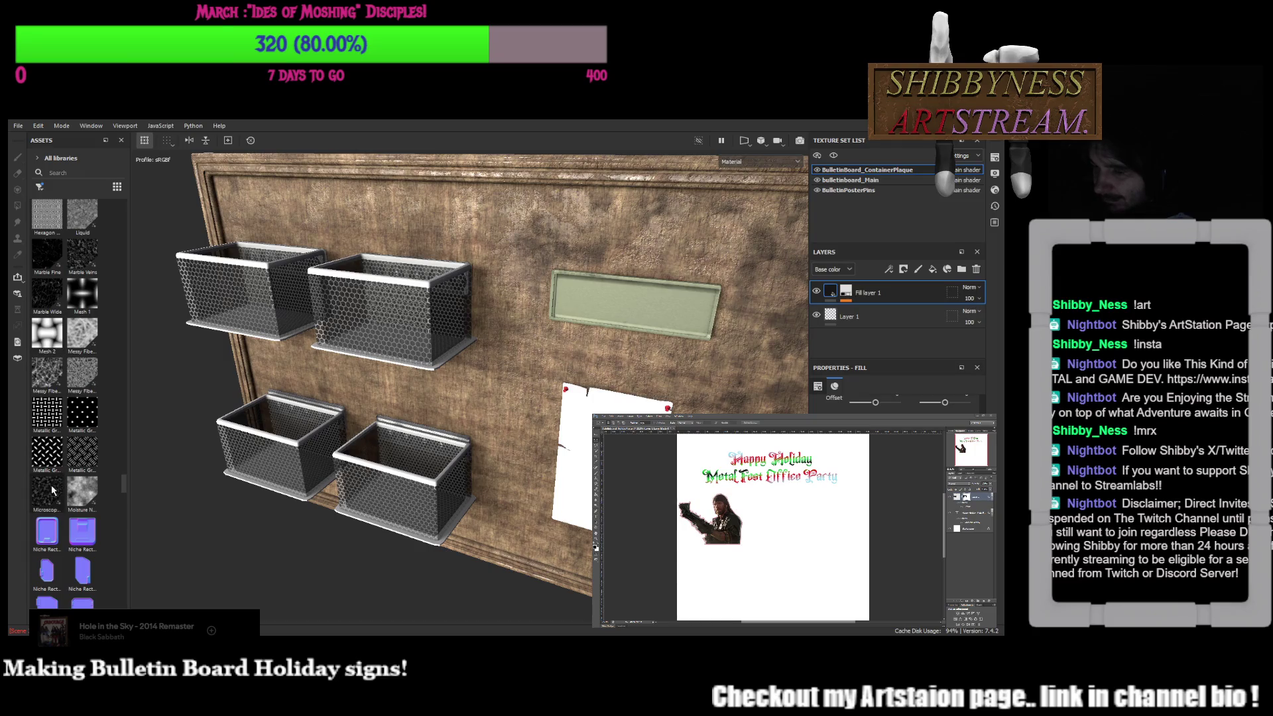
pyautogui.scroll(-5, 50, 489)
pyautogui.scroll(-5, 84, 487)
pyautogui.scroll(-3, 85, 487)
pyautogui.scroll(-5, 85, 487)
pyautogui.scroll(-5, 84, 488)
pyautogui.scroll(-3, 80, 507)
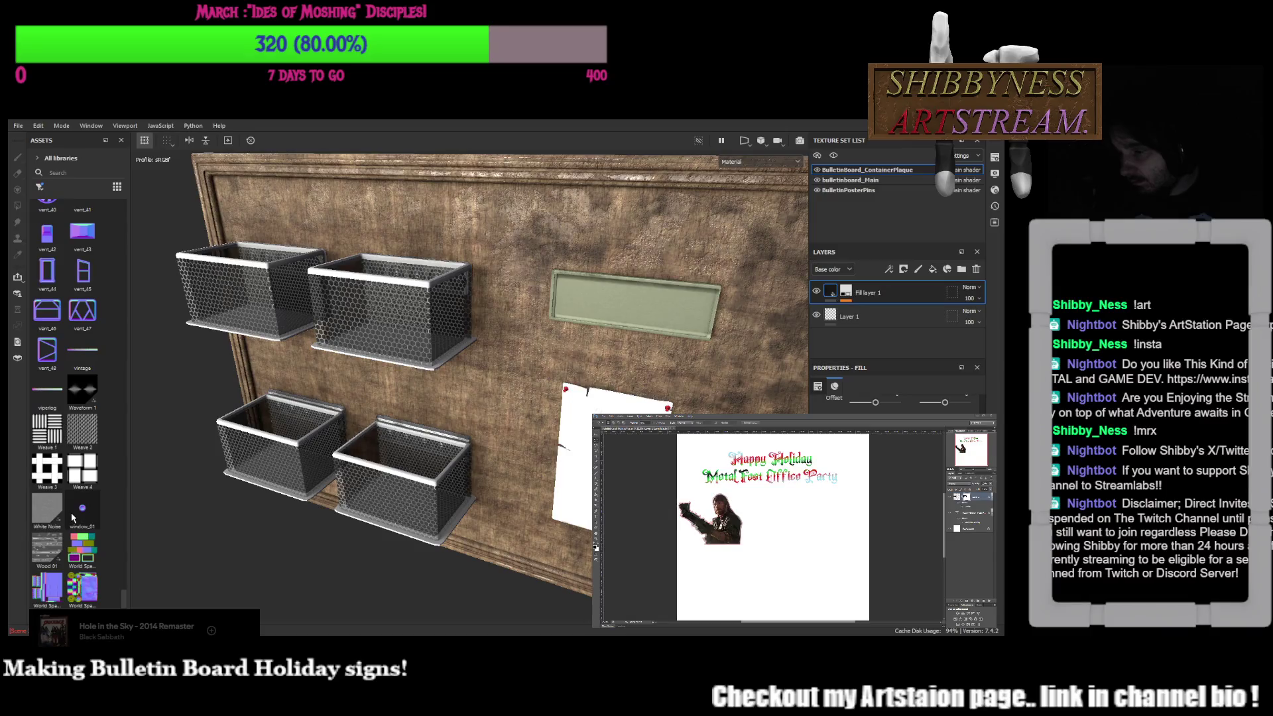
pyautogui.scroll(5, 74, 371)
pyautogui.scroll(5, 74, 378)
pyautogui.scroll(5, 75, 398)
pyautogui.scroll(5, 75, 420)
pyautogui.scroll(3, 75, 420)
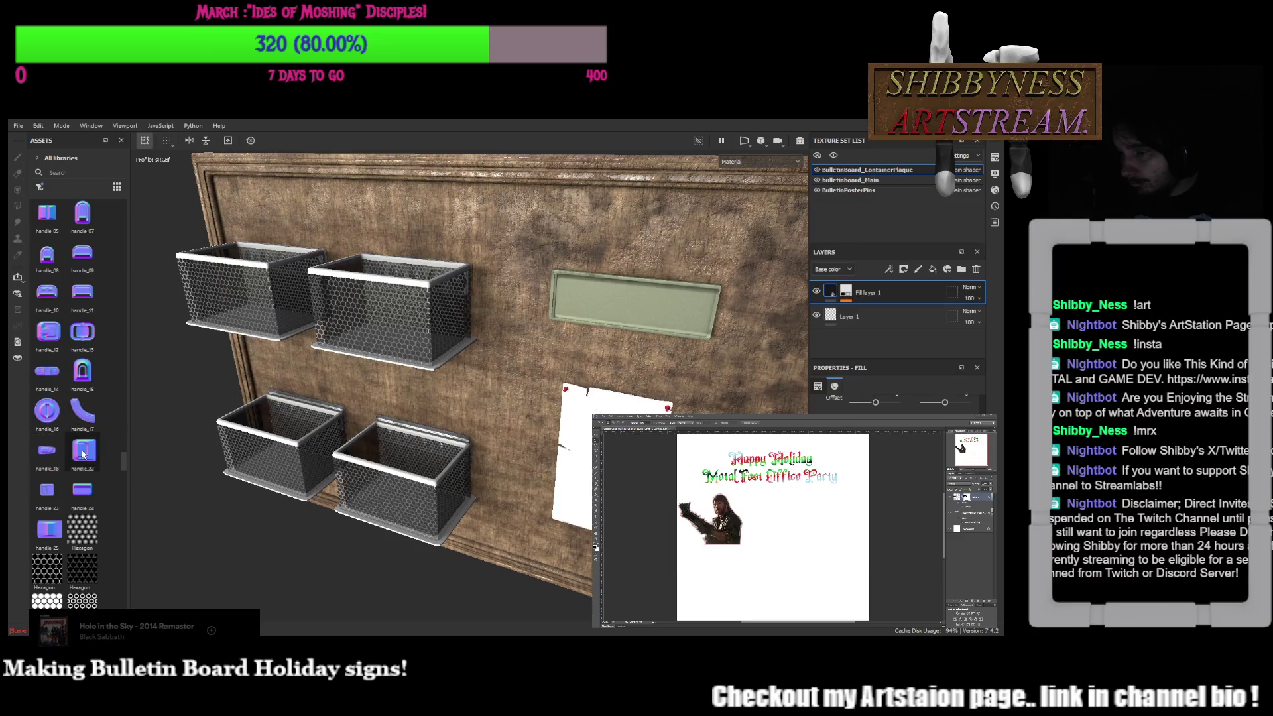
pyautogui.scroll(3, 82, 542)
pyautogui.scroll(3, 83, 542)
pyautogui.scroll(3, 83, 541)
pyautogui.scroll(3, 83, 543)
pyautogui.scroll(3, 82, 543)
pyautogui.scroll(3, 83, 543)
pyautogui.scroll(3, 83, 542)
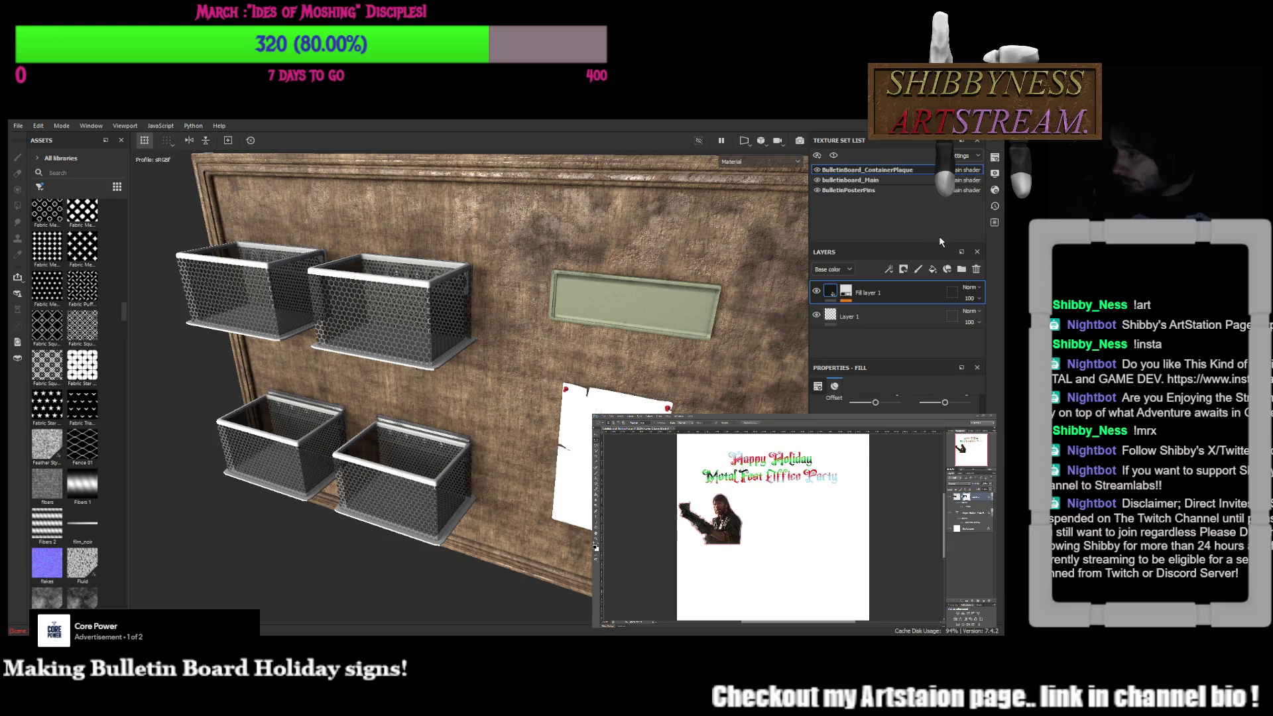
# On bulletinboard_Main, add a fill layer above Wood Acajou and give it a black mask
pyautogui.click(879, 181)
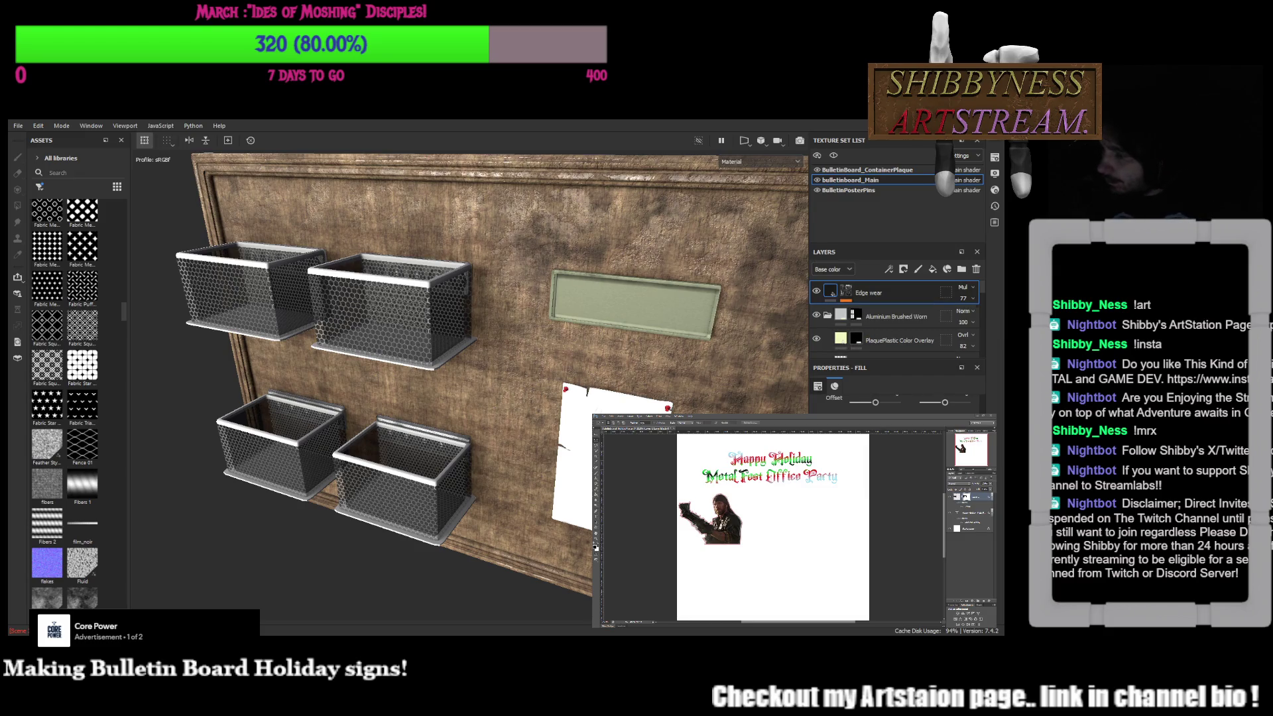
pyautogui.scroll(-3, 835, 318)
pyautogui.scroll(-3, 836, 319)
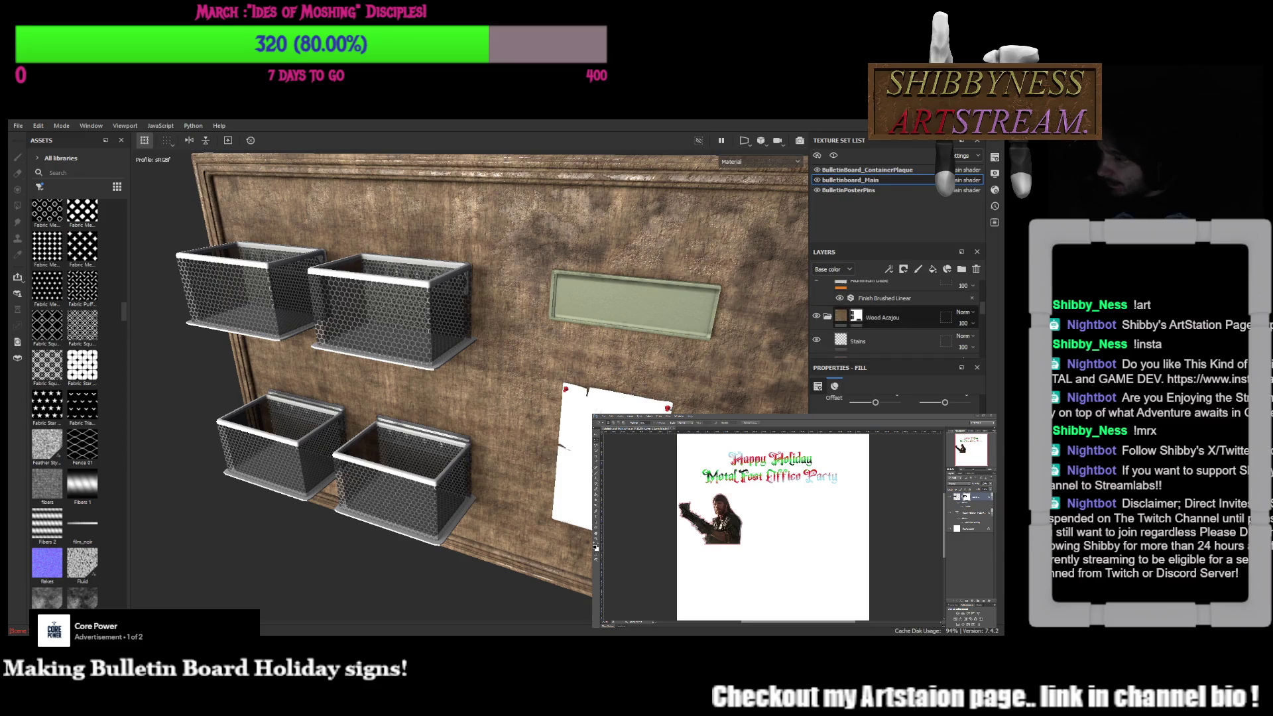
pyautogui.click(819, 320)
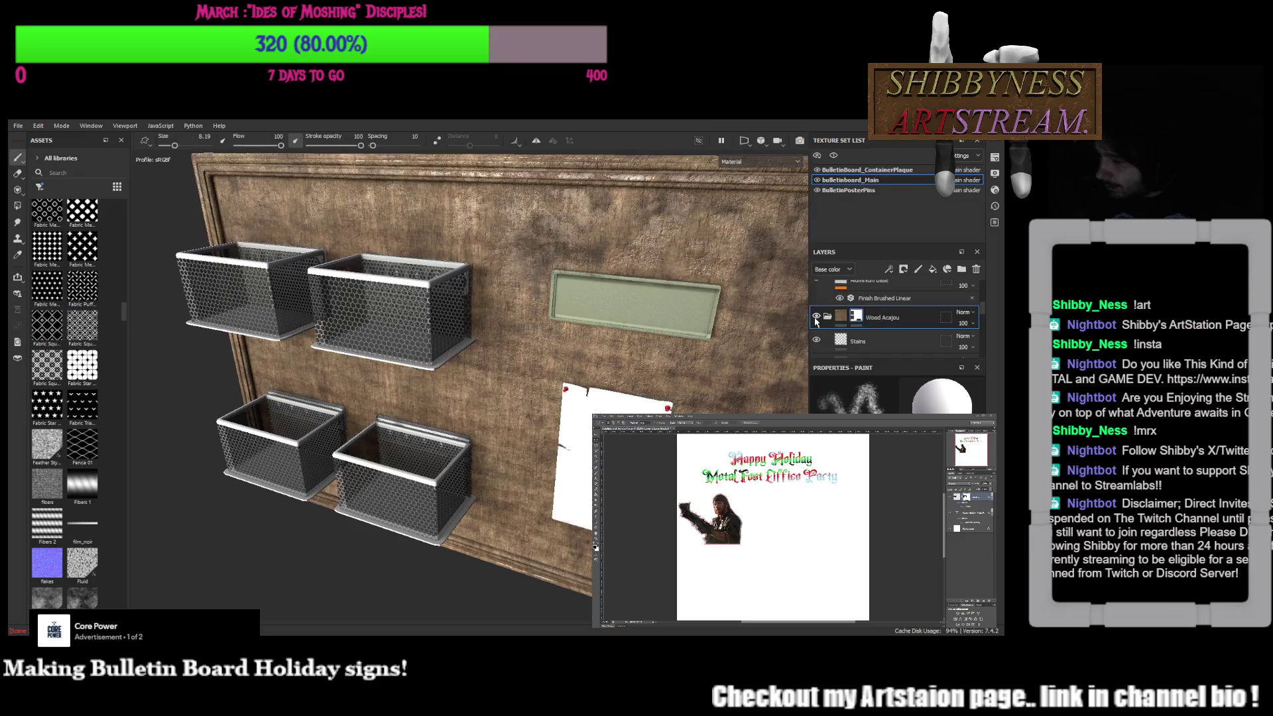
pyautogui.moveTo(488, 359)
pyautogui.keyDown('alt'); pyautogui.mouseDown()
pyautogui.moveTo(734, 358)
pyautogui.moveTo(139, 485)
pyautogui.mouseUp(); pyautogui.keyUp('alt')
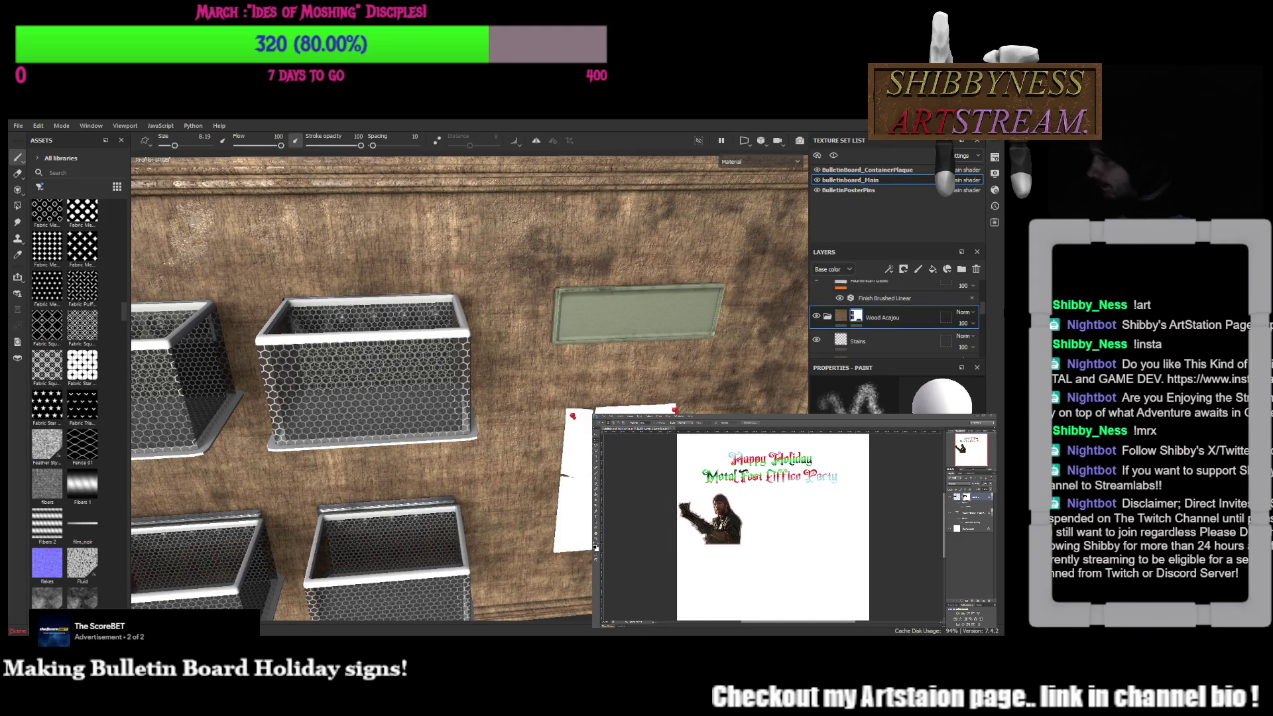
pyautogui.click(932, 269)
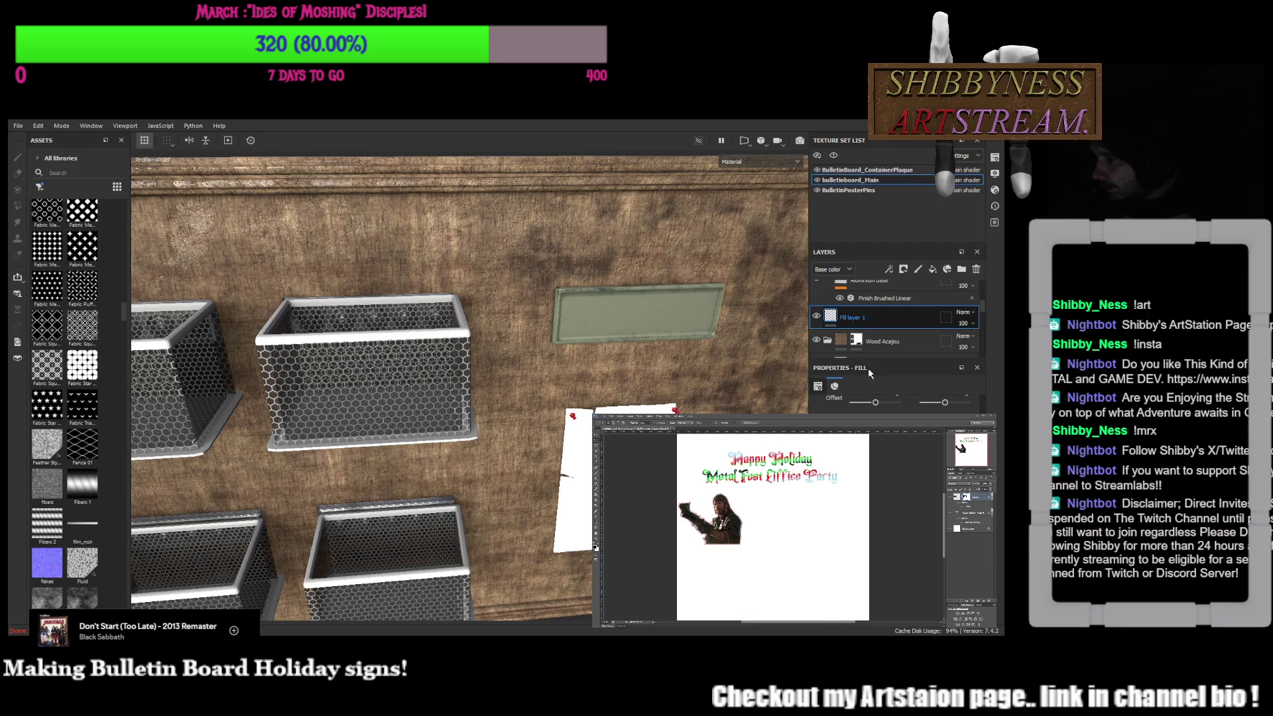
pyautogui.click(872, 320)
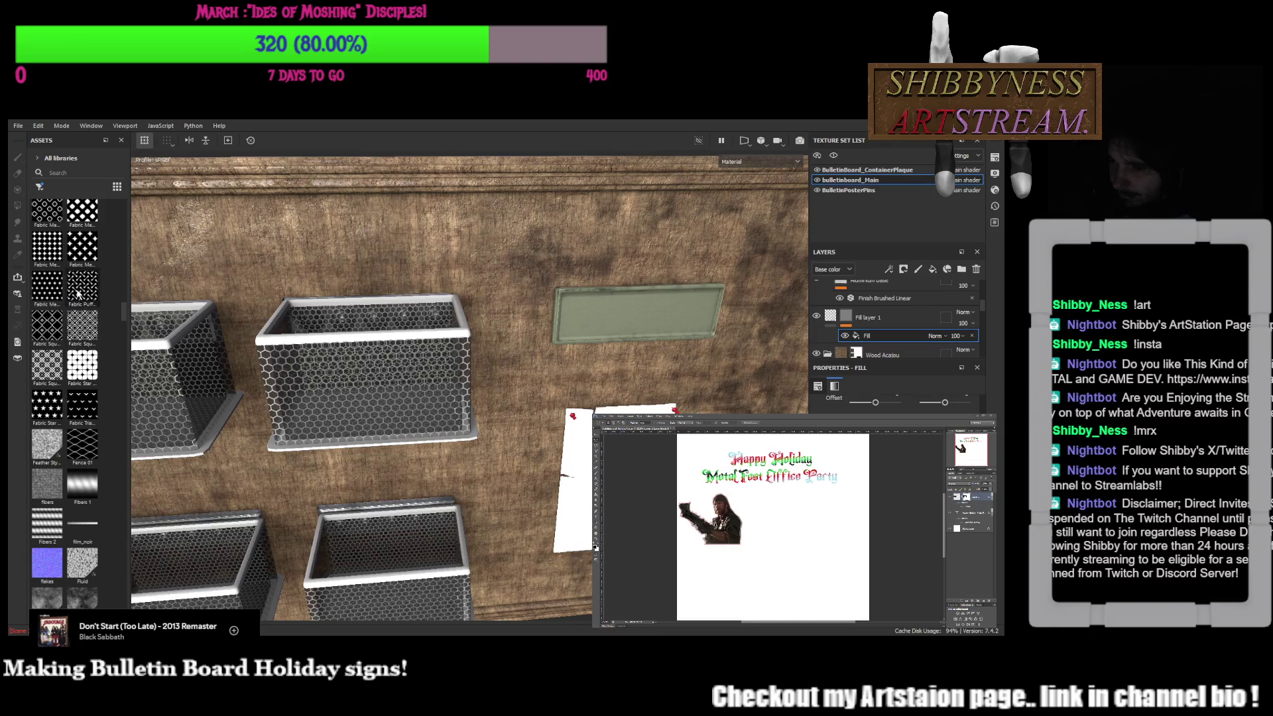
# Pick the Fibers texture from the Assets panel and switch to the 2D texture view
pyautogui.click(53, 483)
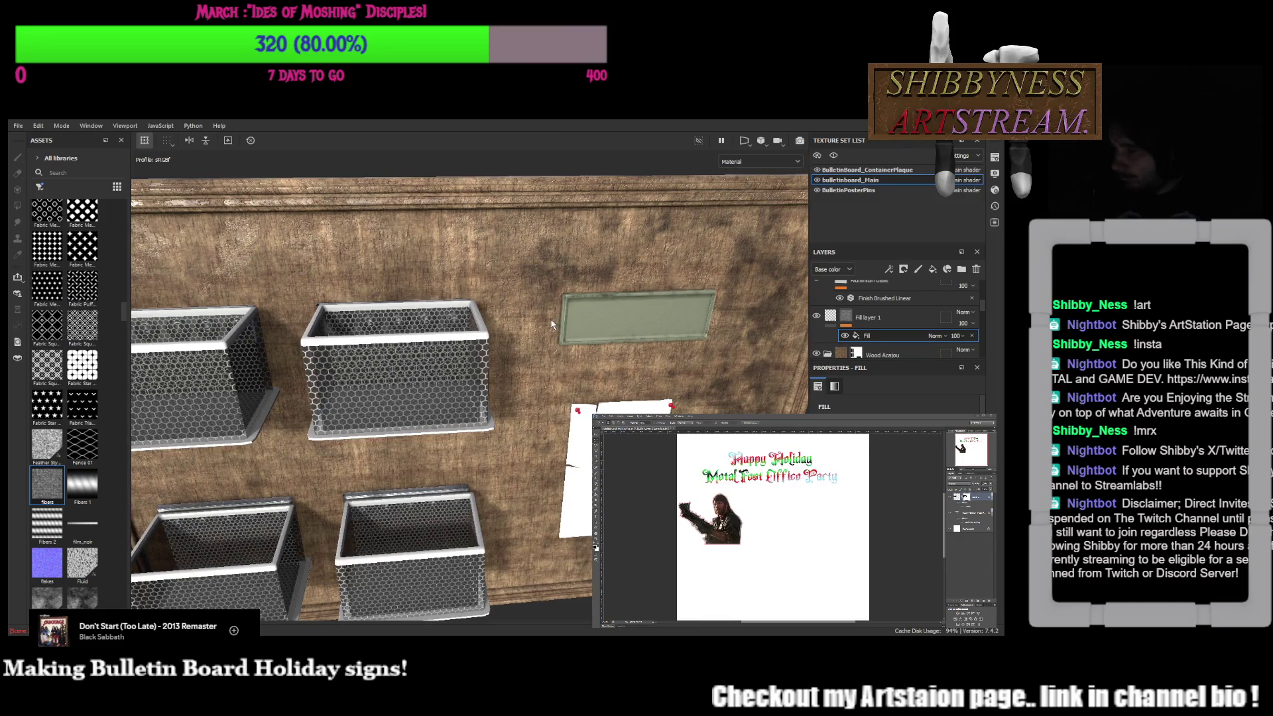
pyautogui.press('F2')
pyautogui.scroll(2, 542, 347)
pyautogui.scroll(2, 532, 349)
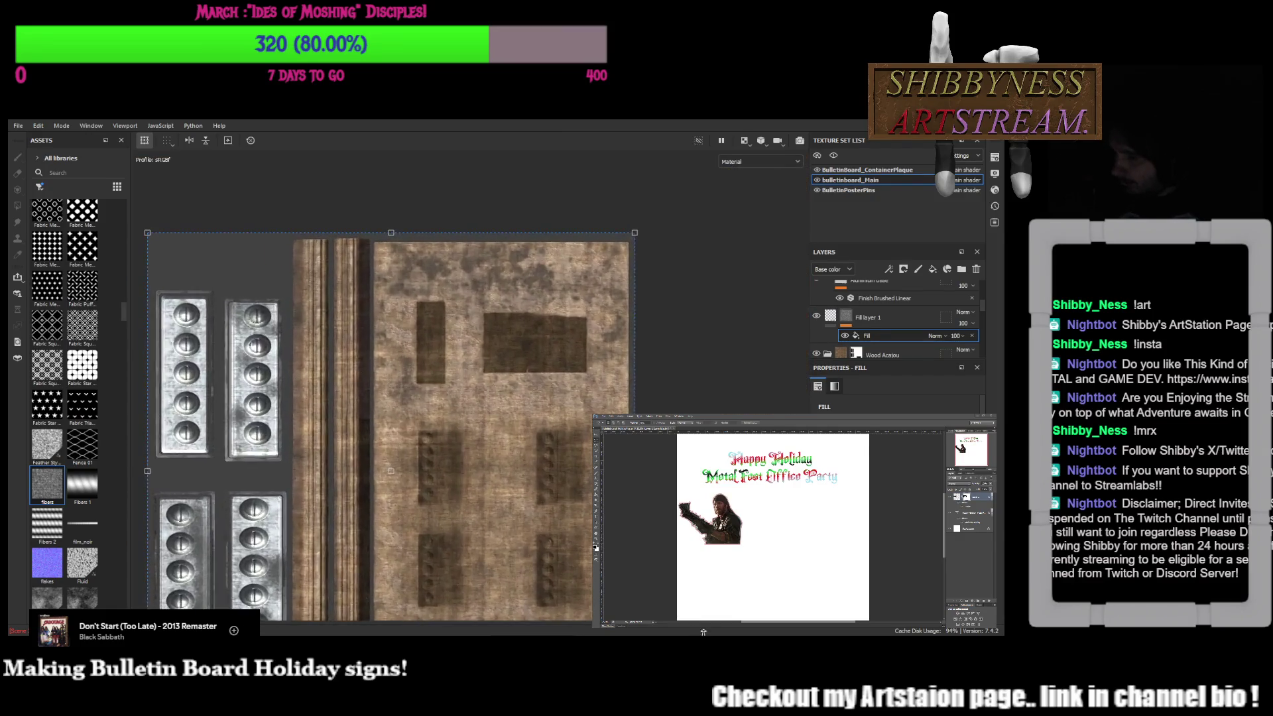
# Select Fill layer 1 and undo the grey diamond-plate fill back to brown wood
pyautogui.moveTo(531, 349); pyautogui.dragTo(559, 326, button='middle')
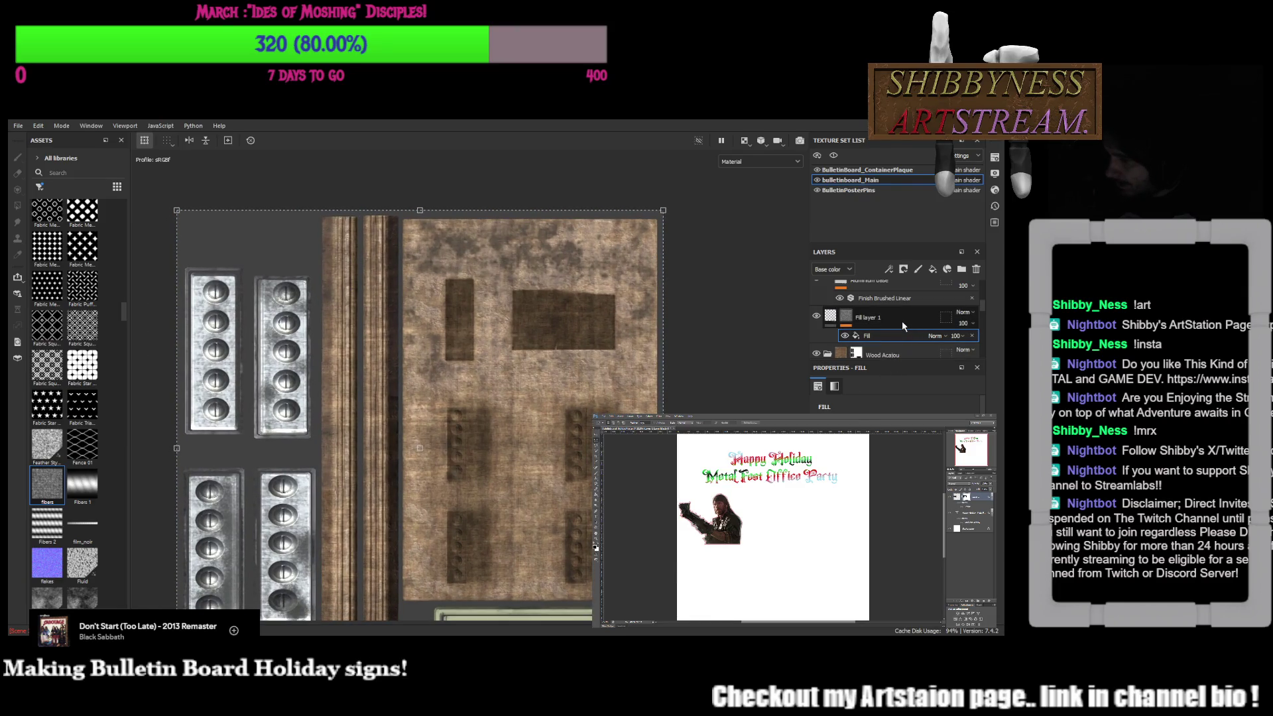
pyautogui.click(832, 316)
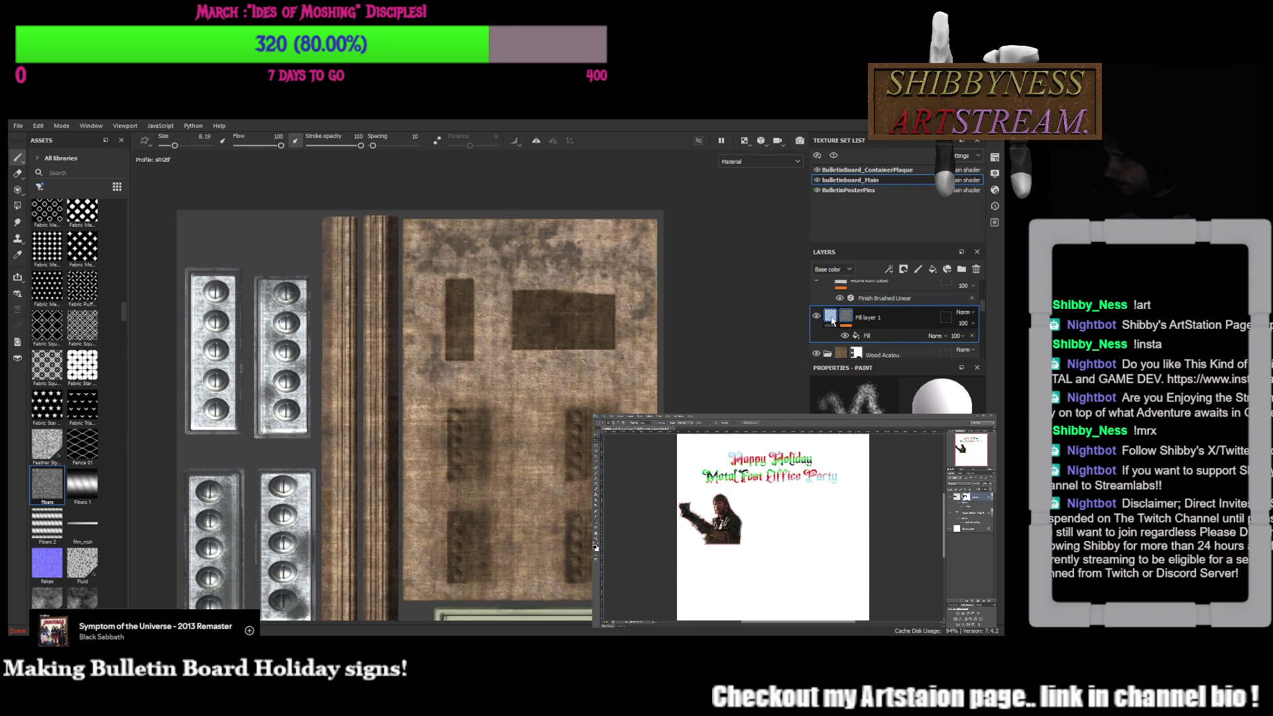
pyautogui.click(832, 317)
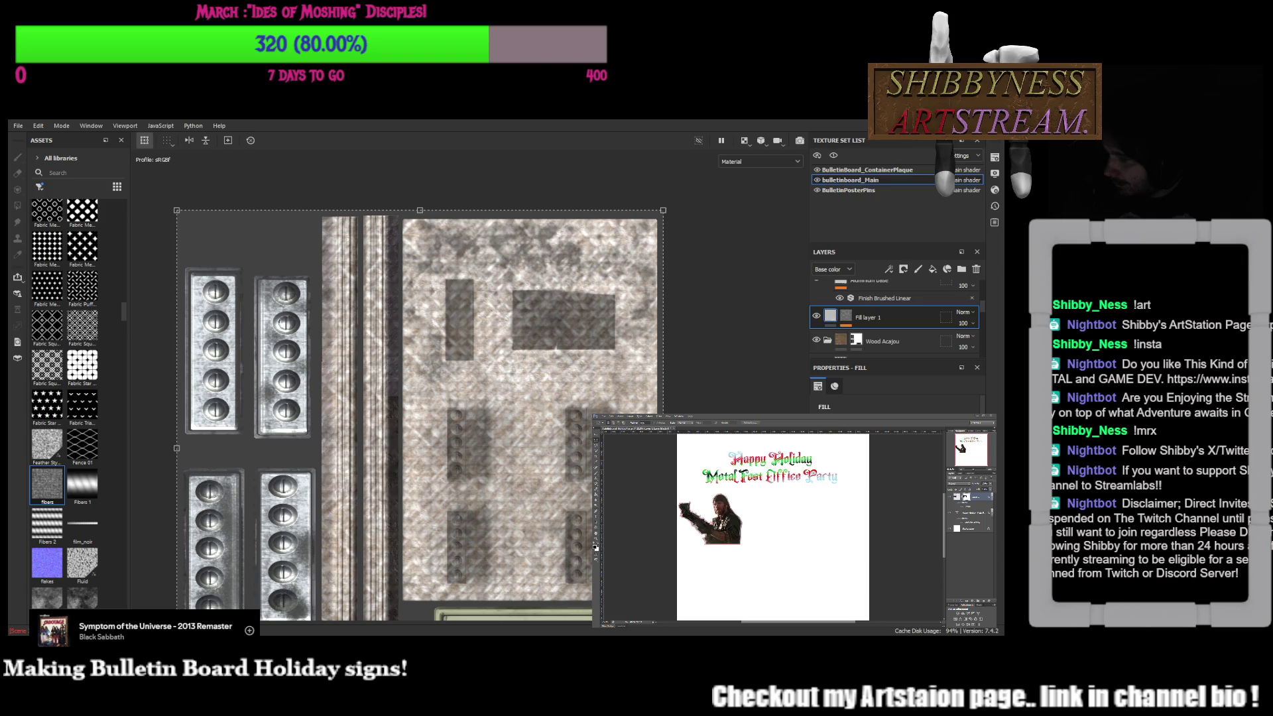
pyautogui.hotkey('ctrl', 'z')
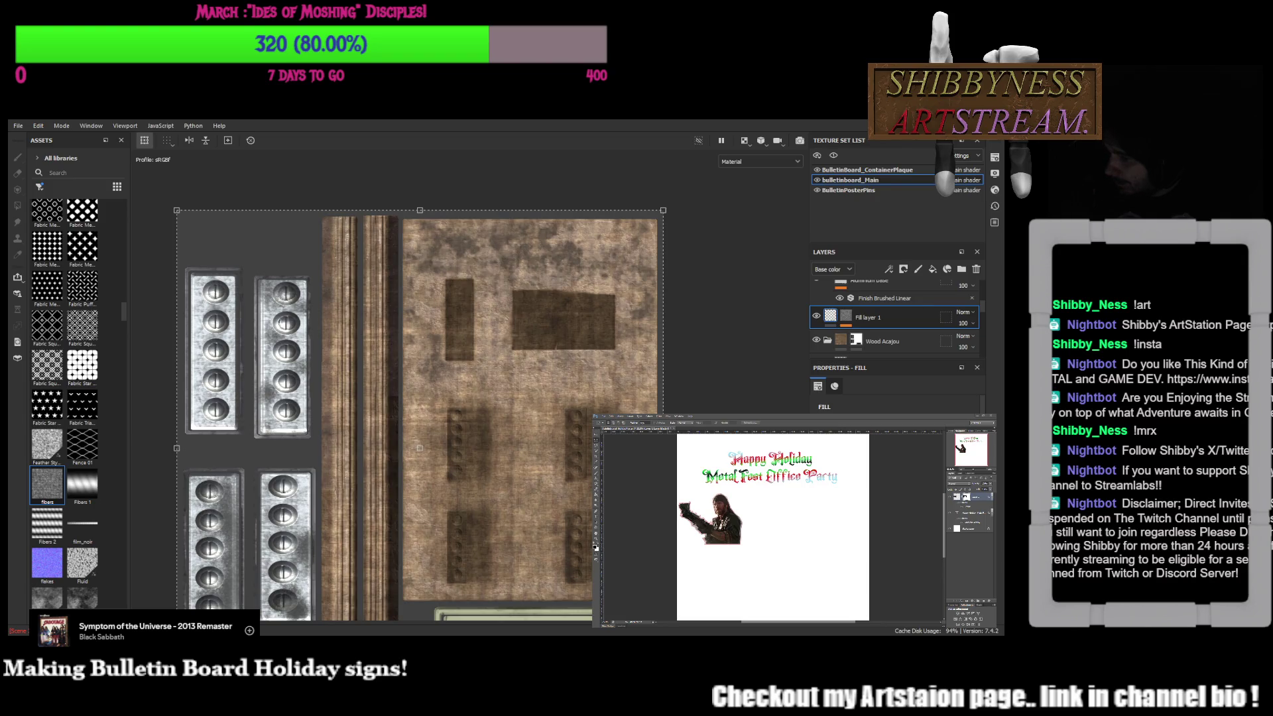
pyautogui.scroll(3, 420, 449)
pyautogui.scroll(3, 524, 431)
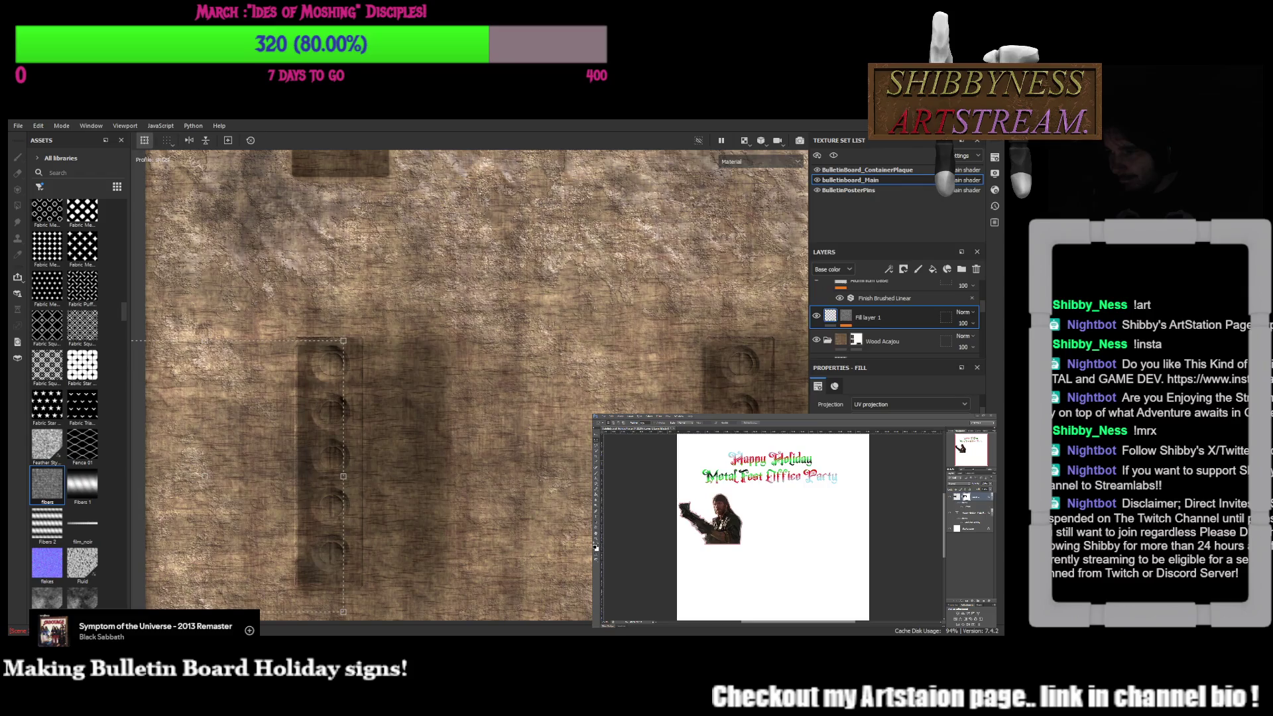
pyautogui.scroll(-2, 548, 398)
pyautogui.scroll(-1, 532, 369)
pyautogui.scroll(-1, 518, 343)
# Check Fill layer 1's UV Wrap tiling, then add a fill effect to its mask
pyautogui.click(835, 386)
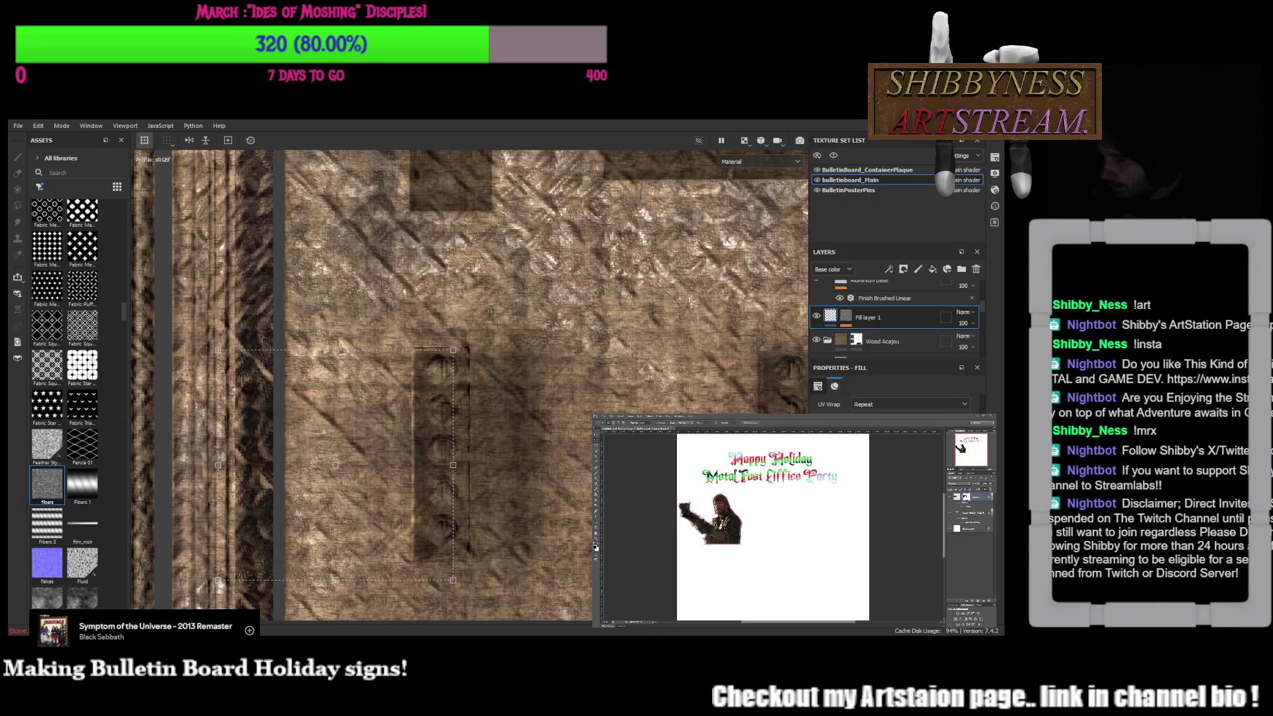
pyautogui.scroll(-2, 895, 398)
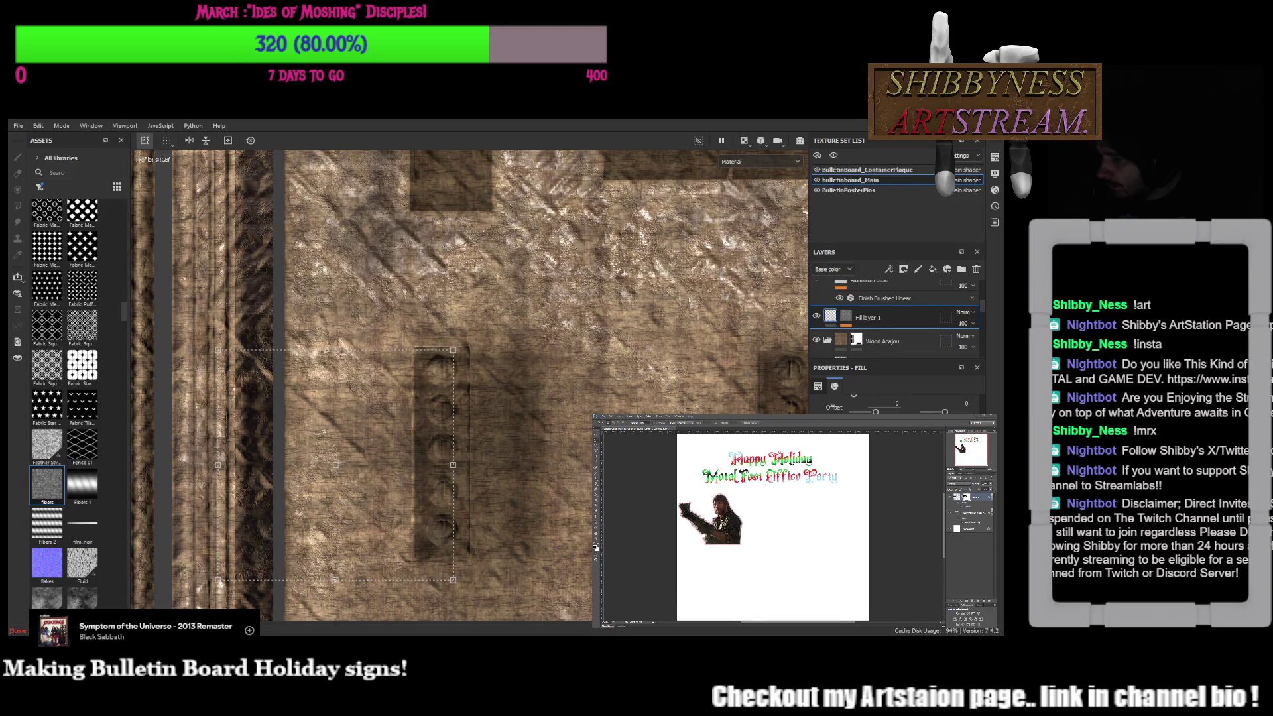
pyautogui.scroll(2, 896, 402)
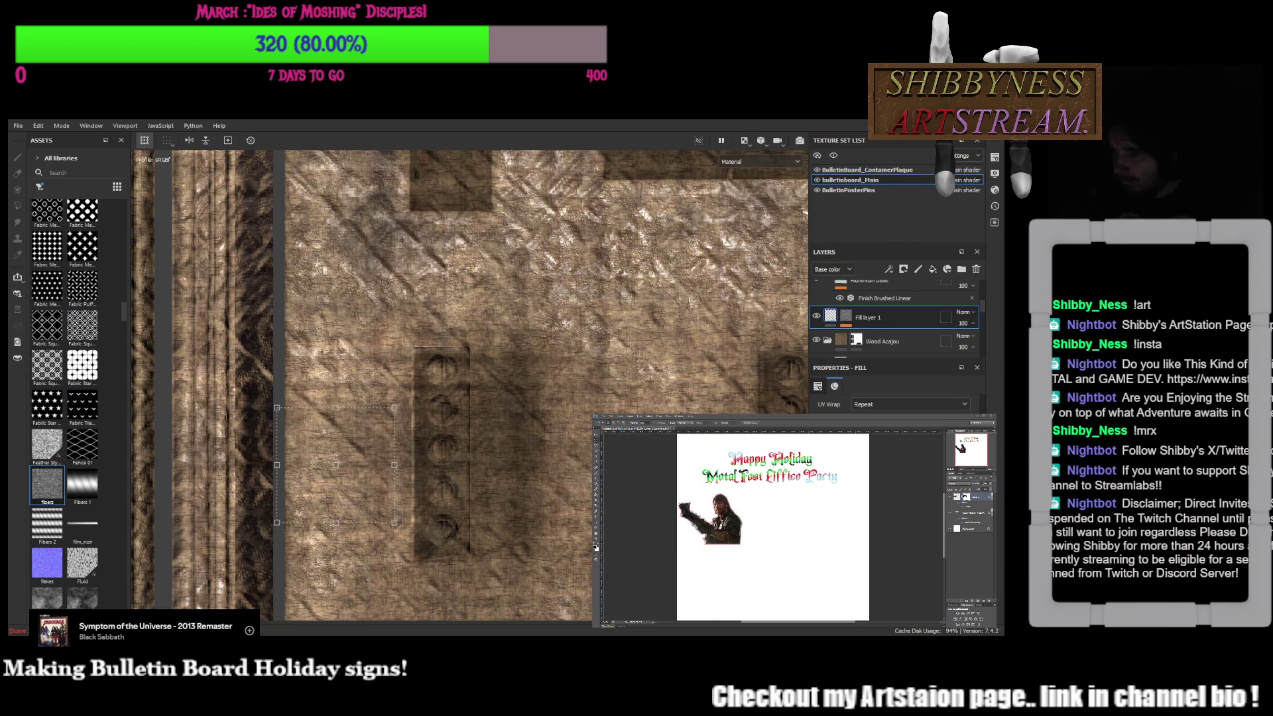
pyautogui.scroll(-3, 565, 441)
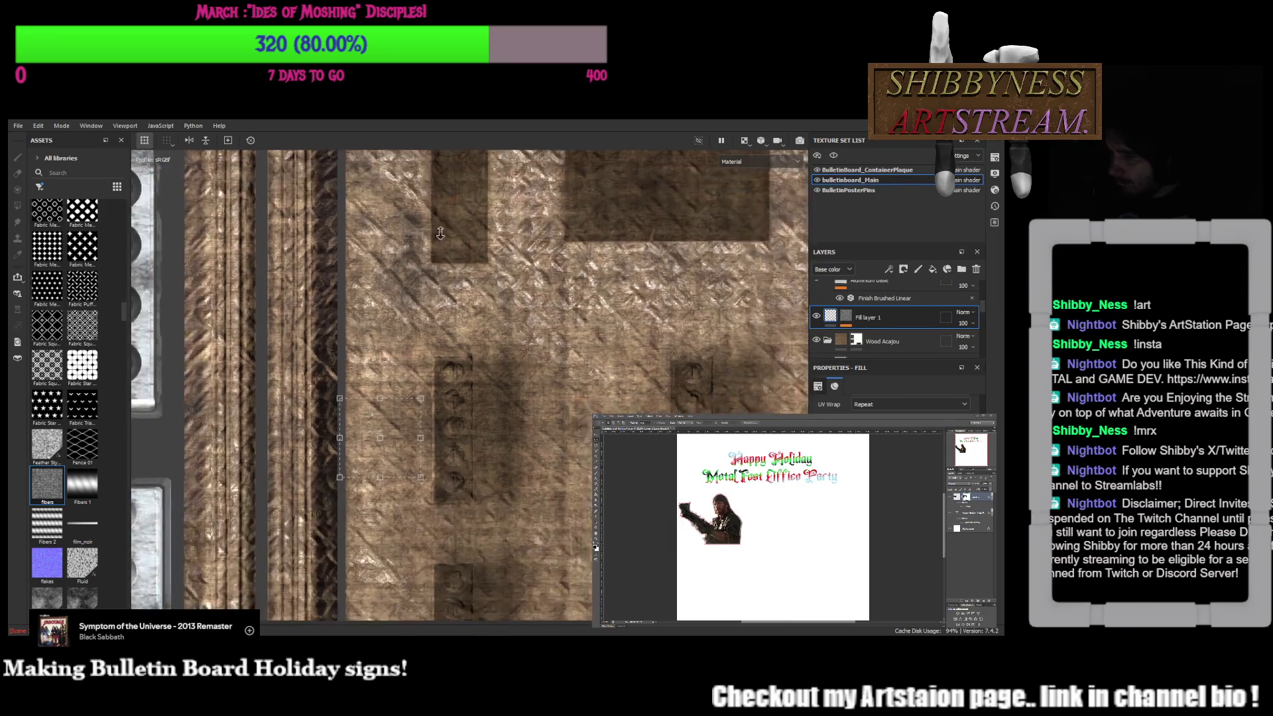
pyautogui.scroll(-2, 402, 176)
pyautogui.scroll(-2, 428, 299)
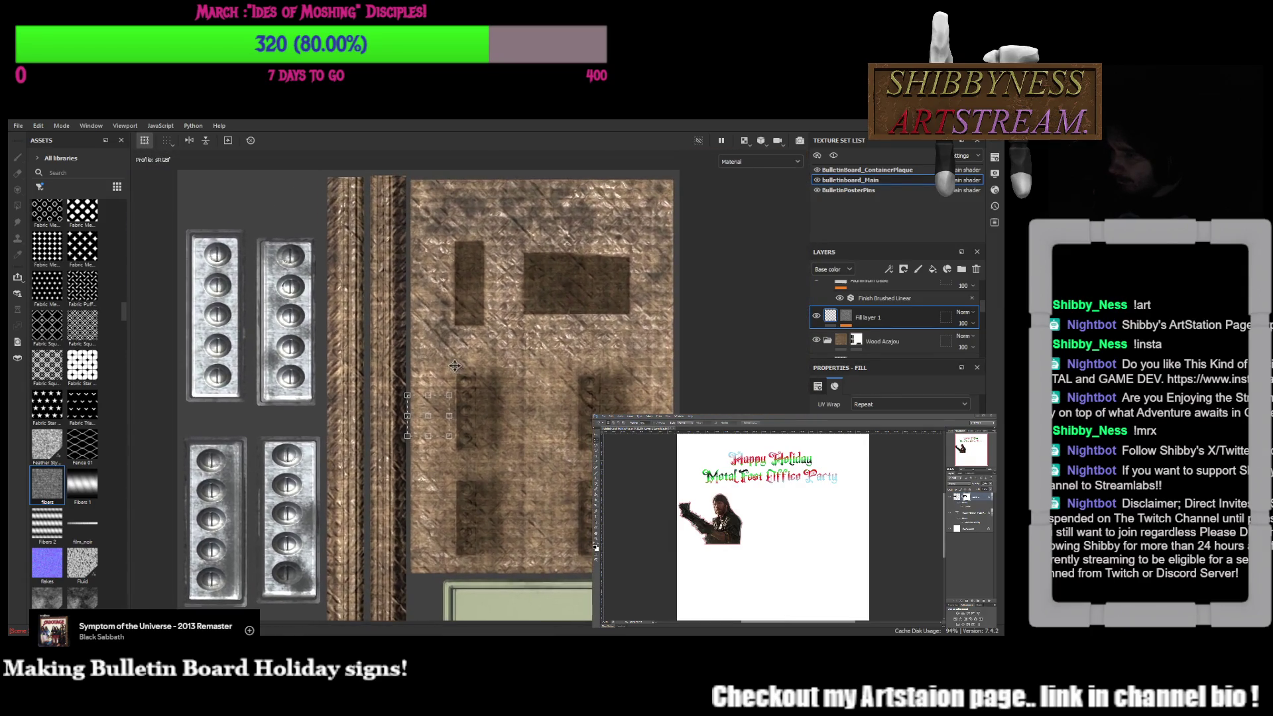
pyautogui.keyDown('alt'); pyautogui.moveTo(441, 348); pyautogui.dragTo(460, 289, button='middle'); pyautogui.keyUp('alt')
pyautogui.click(859, 320)
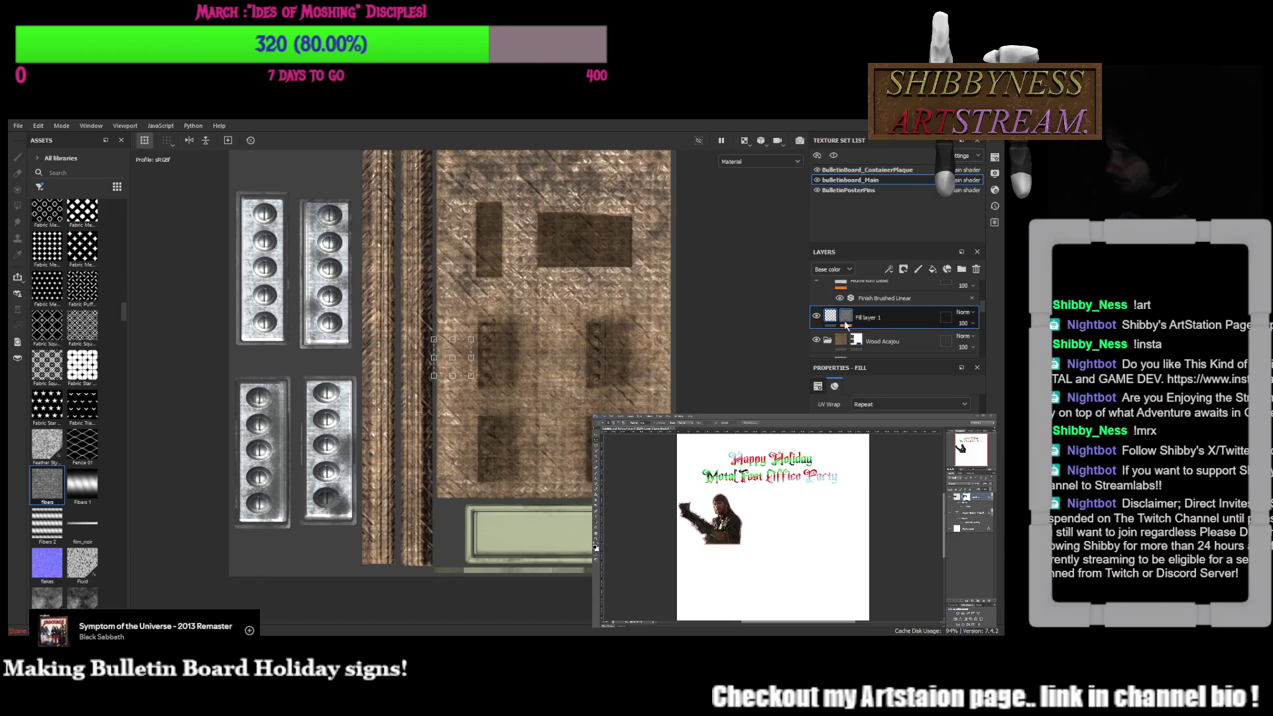
# Add a paint effect above the mask's fill and ready Polygon Fill with colour value 0 in the 2D view
pyautogui.click(875, 336)
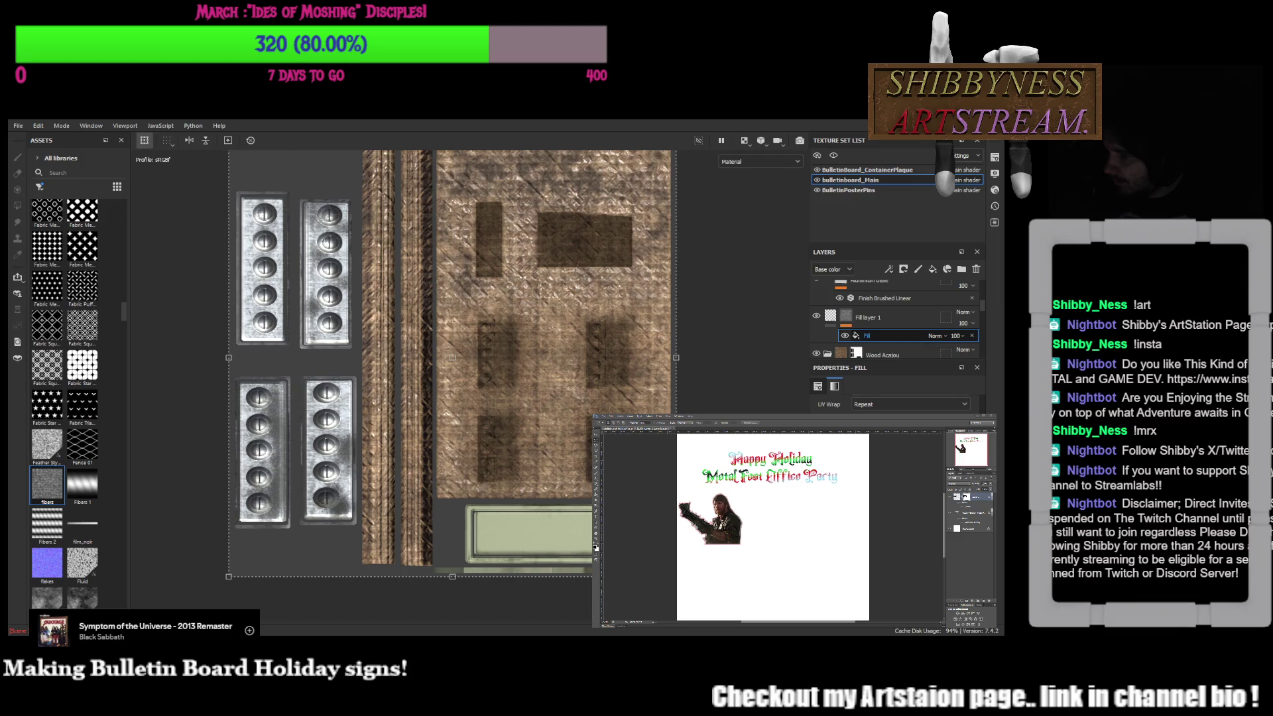
pyautogui.press('1')
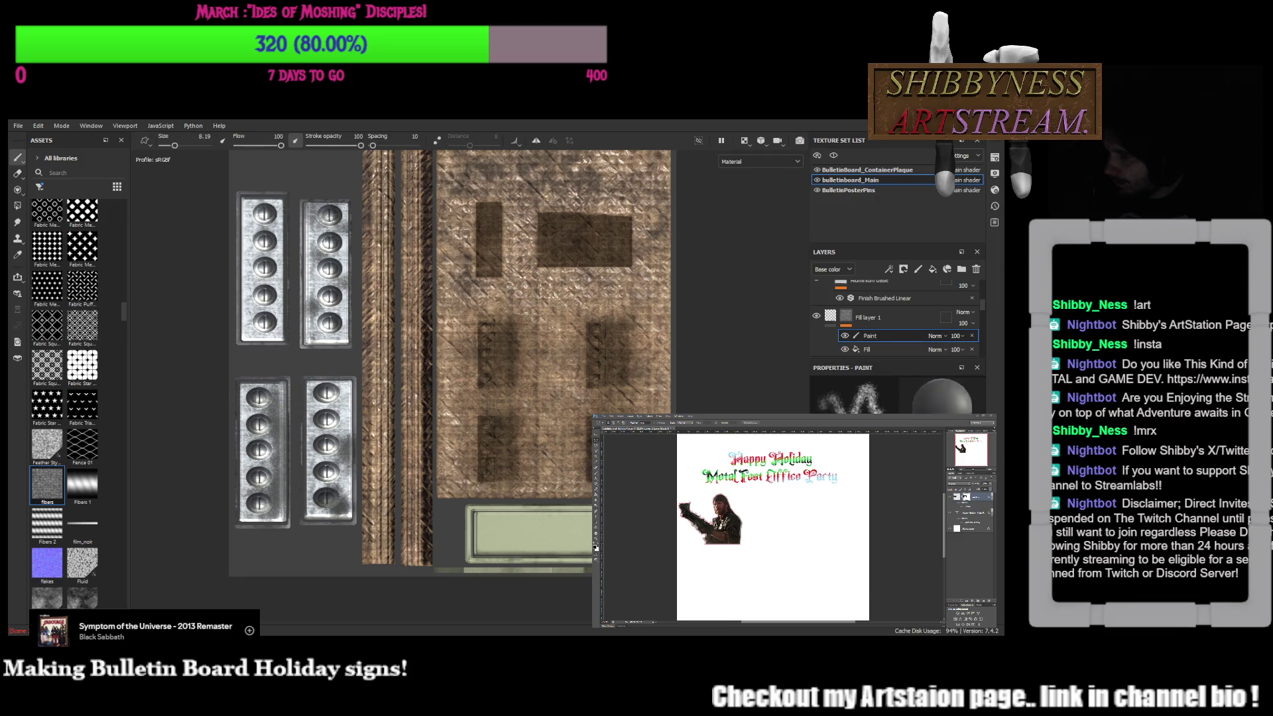
pyautogui.press('F2')
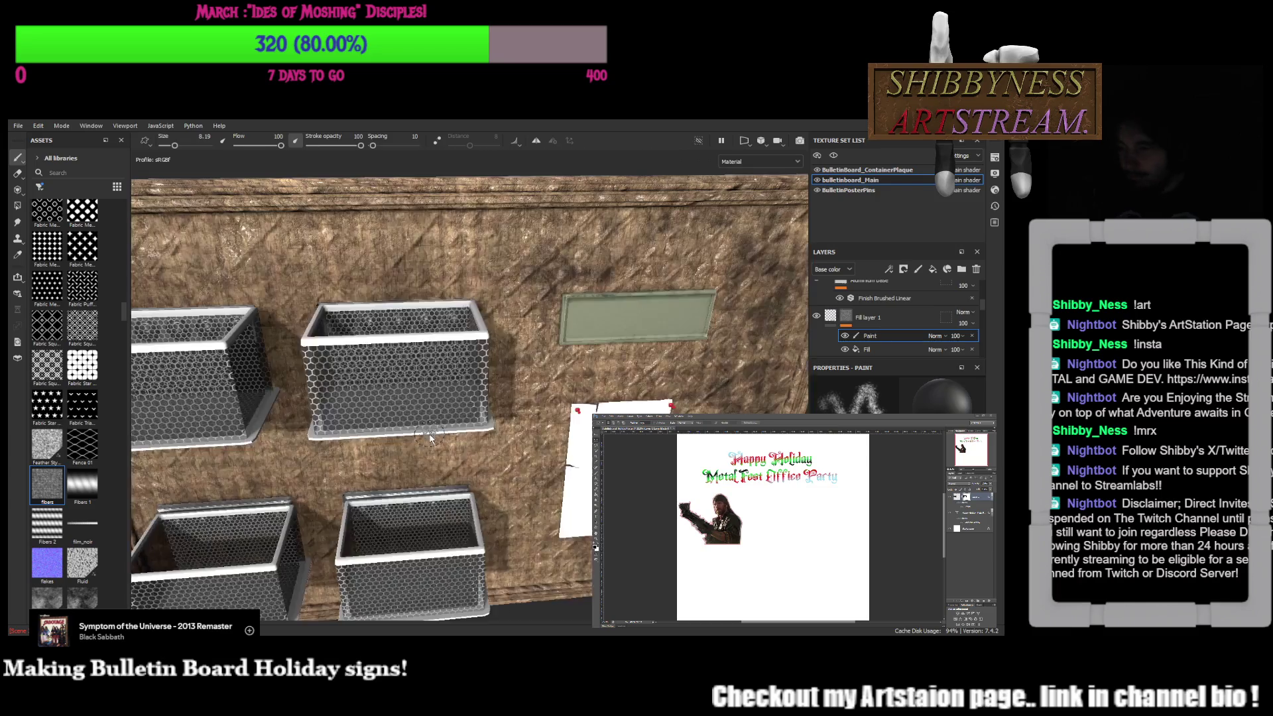
pyautogui.scroll(-3, 565, 454)
pyautogui.keyDown('alt'); pyautogui.moveTo(582, 424); pyautogui.dragTo(565, 453); pyautogui.keyUp('alt')
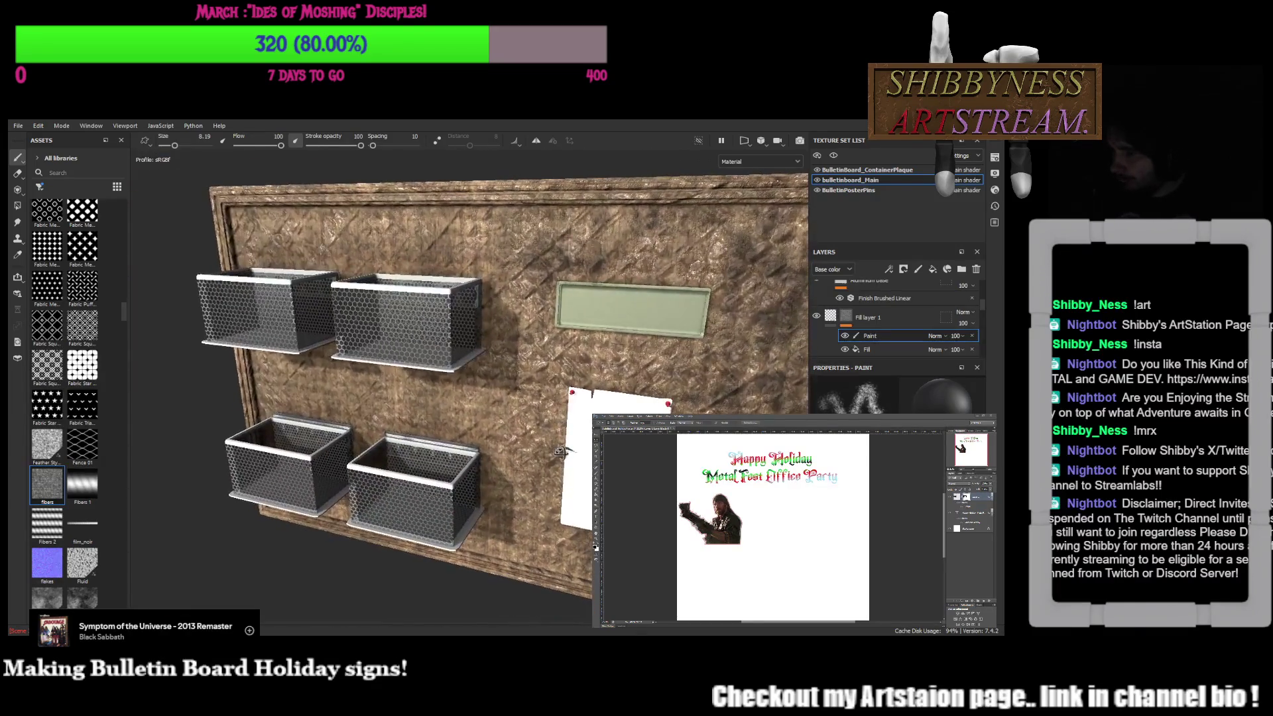
pyautogui.press('F3')
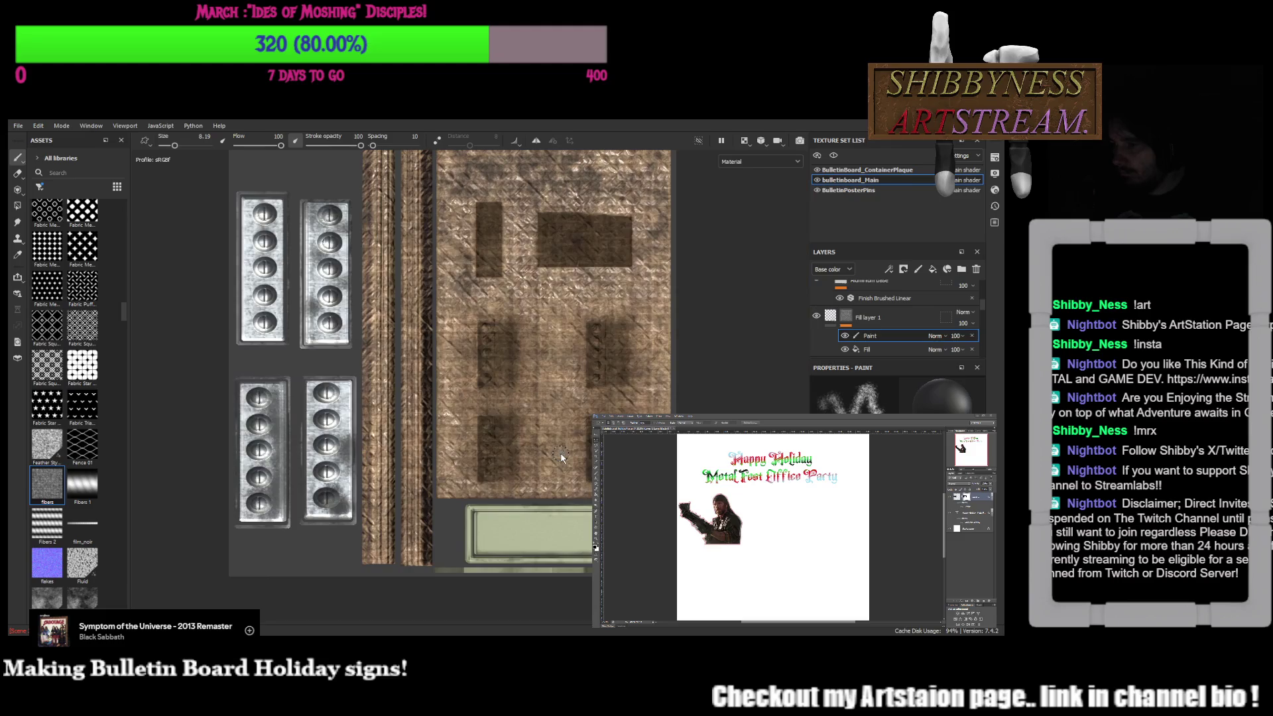
pyautogui.moveTo(564, 454)
pyautogui.keyDown('alt'); pyautogui.mouseDown(button='middle')
pyautogui.moveTo(585, 408)
pyautogui.moveTo(593, 416)
pyautogui.mouseUp(button='middle'); pyautogui.keyUp('alt')
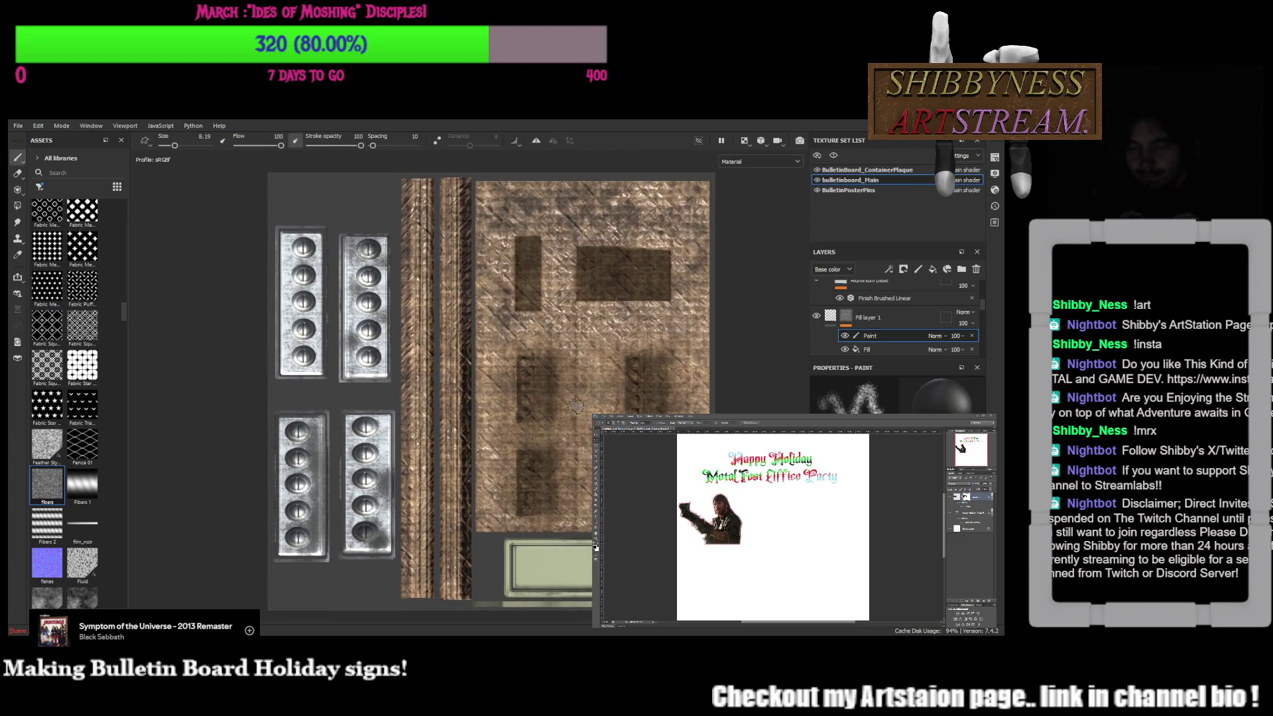
pyautogui.press('4')
pyautogui.moveTo(870, 405); pyautogui.dragTo(839, 407)
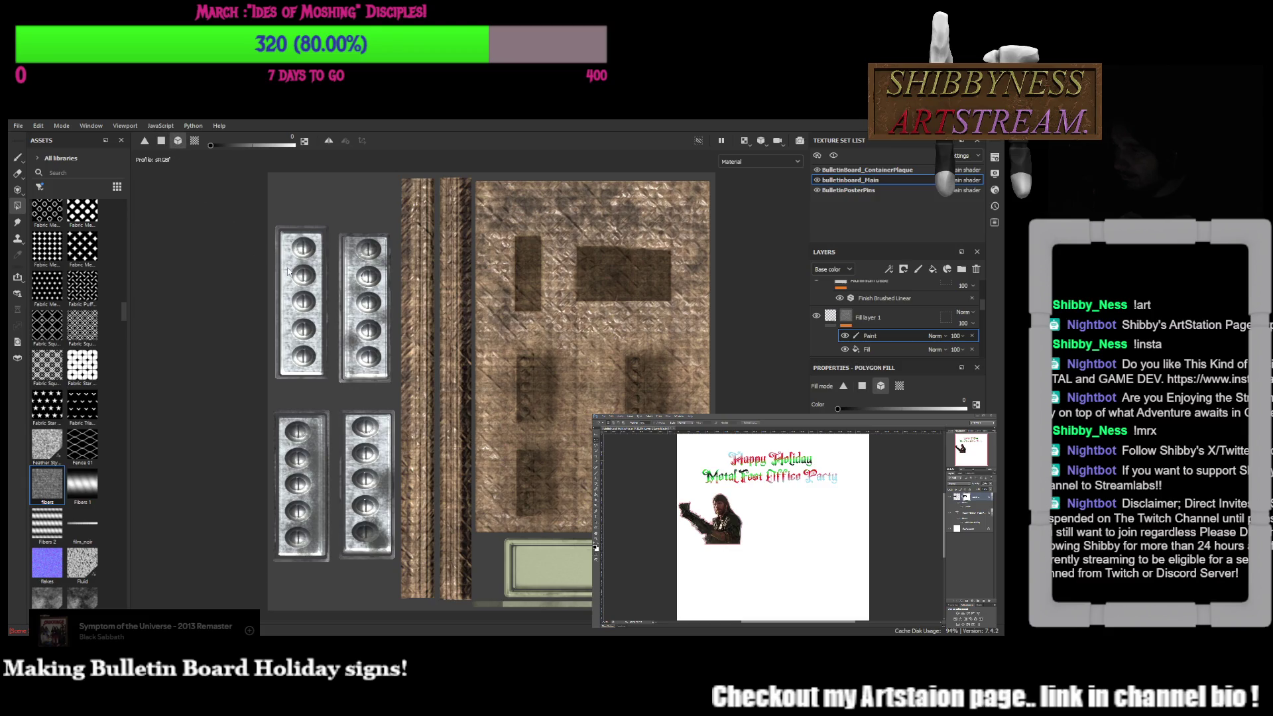
# Marquee-mask the bolt panel islands and bottom frame strip black, then reselect the mask's paint effect
pyautogui.moveTo(269, 213); pyautogui.dragTo(379, 572)
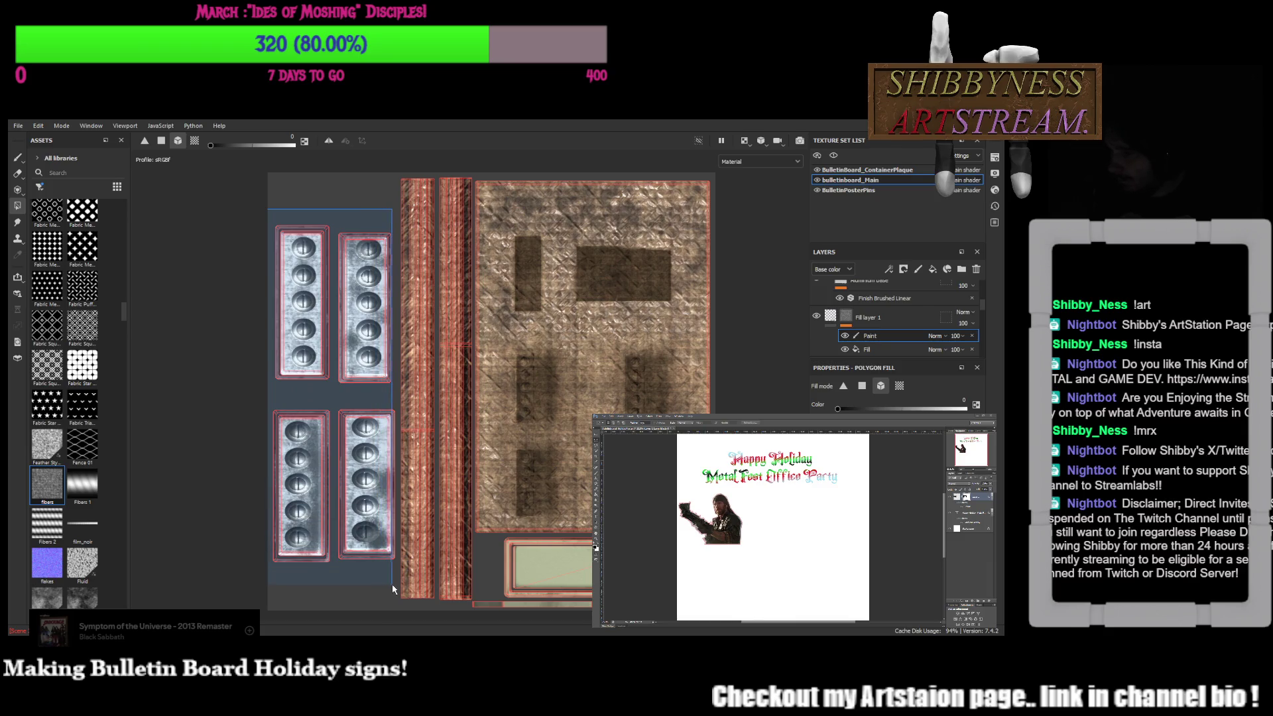
pyautogui.moveTo(380, 572); pyautogui.dragTo(397, 589)
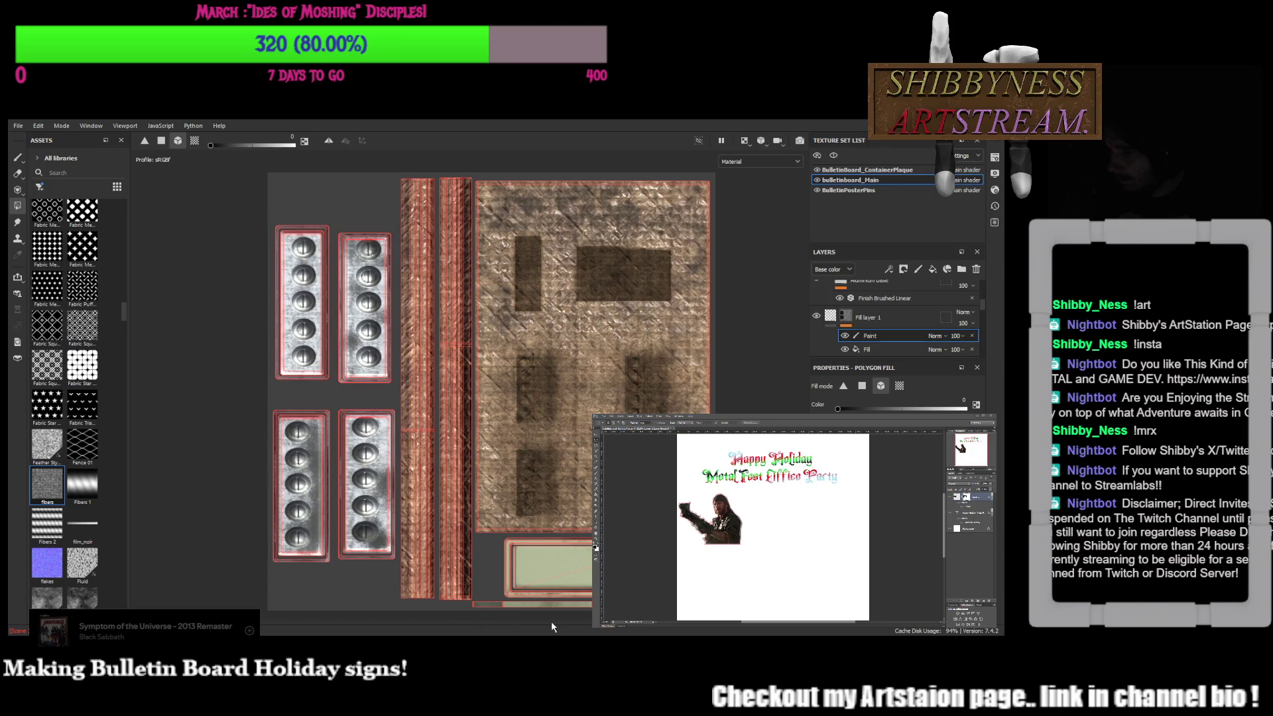
pyautogui.moveTo(513, 617); pyautogui.dragTo(597, 597)
pyautogui.scroll(2, 563, 540)
pyautogui.scroll(1, 597, 402)
pyautogui.scroll(2, 584, 438)
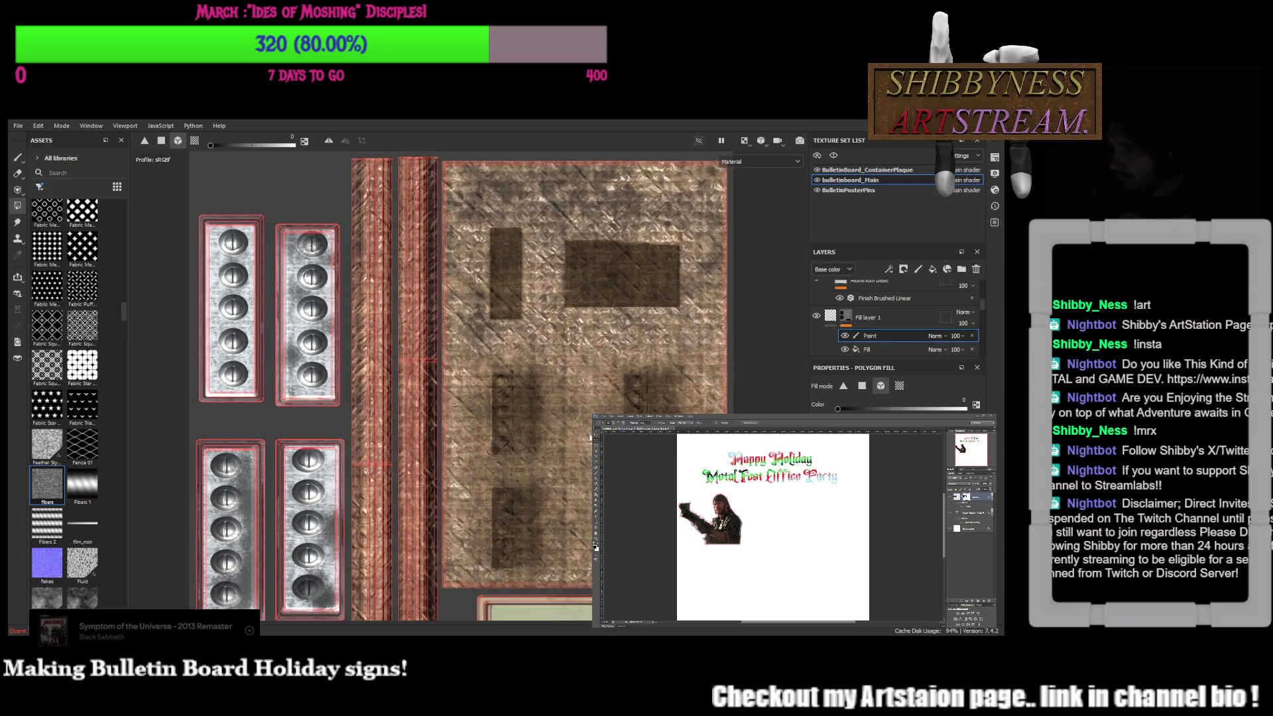
pyautogui.click(835, 321)
pyautogui.click(833, 318)
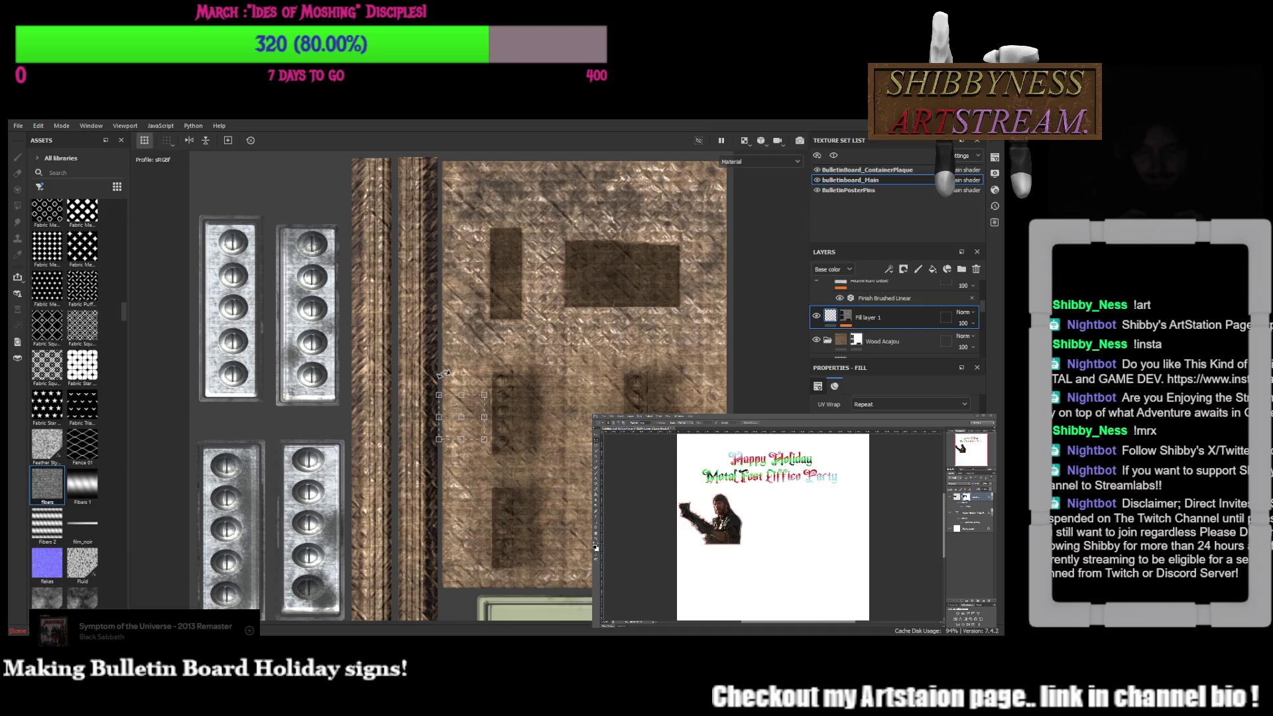
pyautogui.click(846, 317)
pyautogui.click(870, 335)
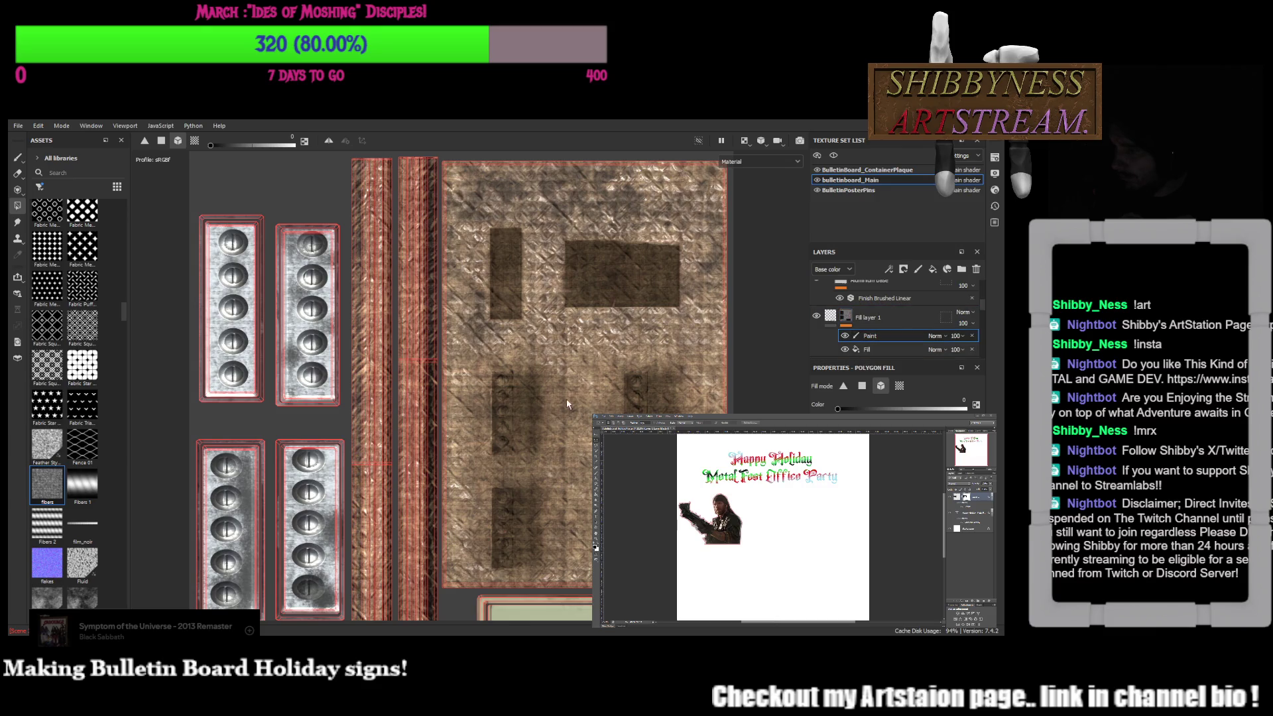
pyautogui.scroll(-2, 504, 344)
# In face-fill mode, mask the left strip bottom and both vertical frame strips black
pyautogui.moveTo(504, 342); pyautogui.dragTo(496, 318, button='middle')
pyautogui.click(862, 385)
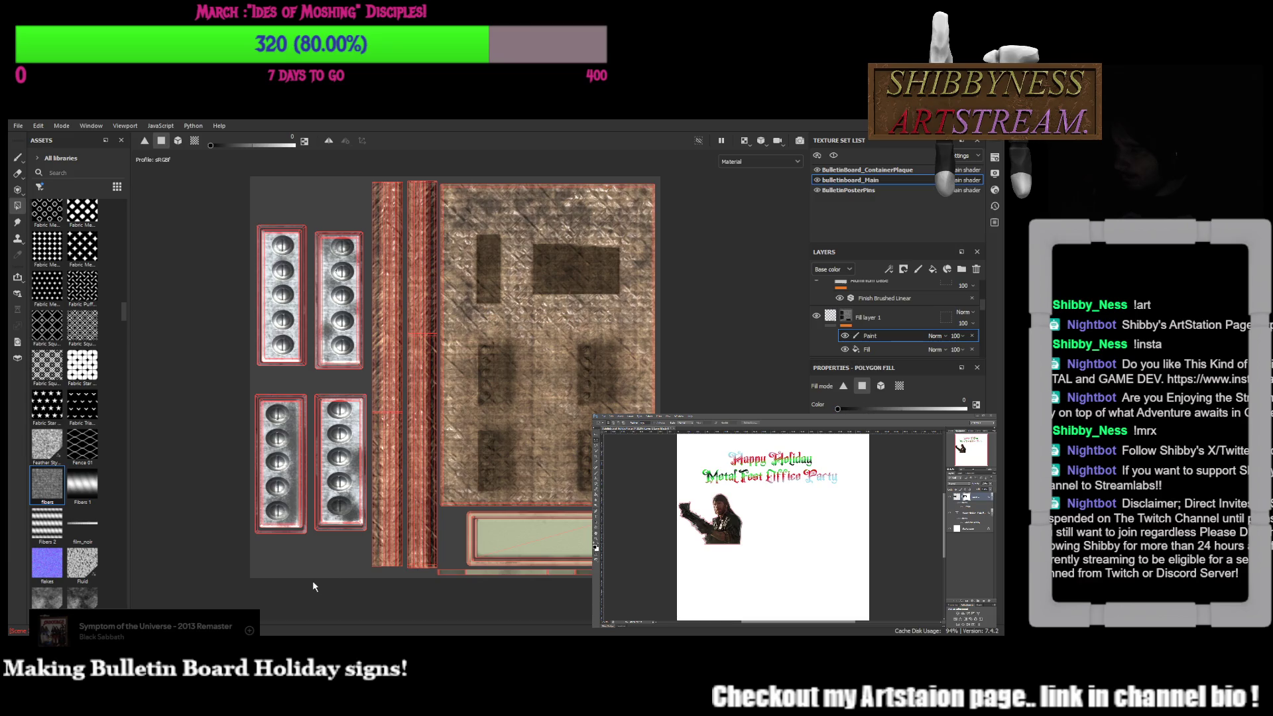
pyautogui.moveTo(371, 575)
pyautogui.mouseDown()
pyautogui.moveTo(406, 564)
pyautogui.moveTo(373, 558)
pyautogui.mouseUp()
pyautogui.scroll(5, 392, 368)
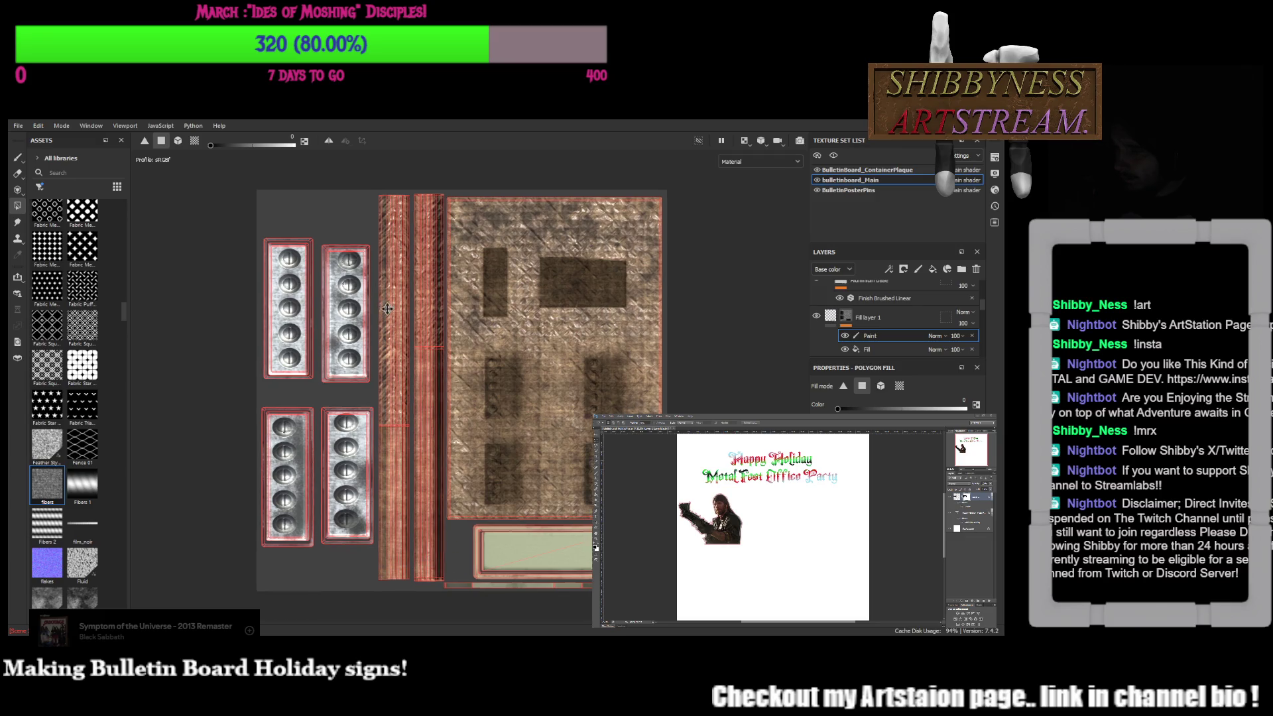
pyautogui.click(382, 456)
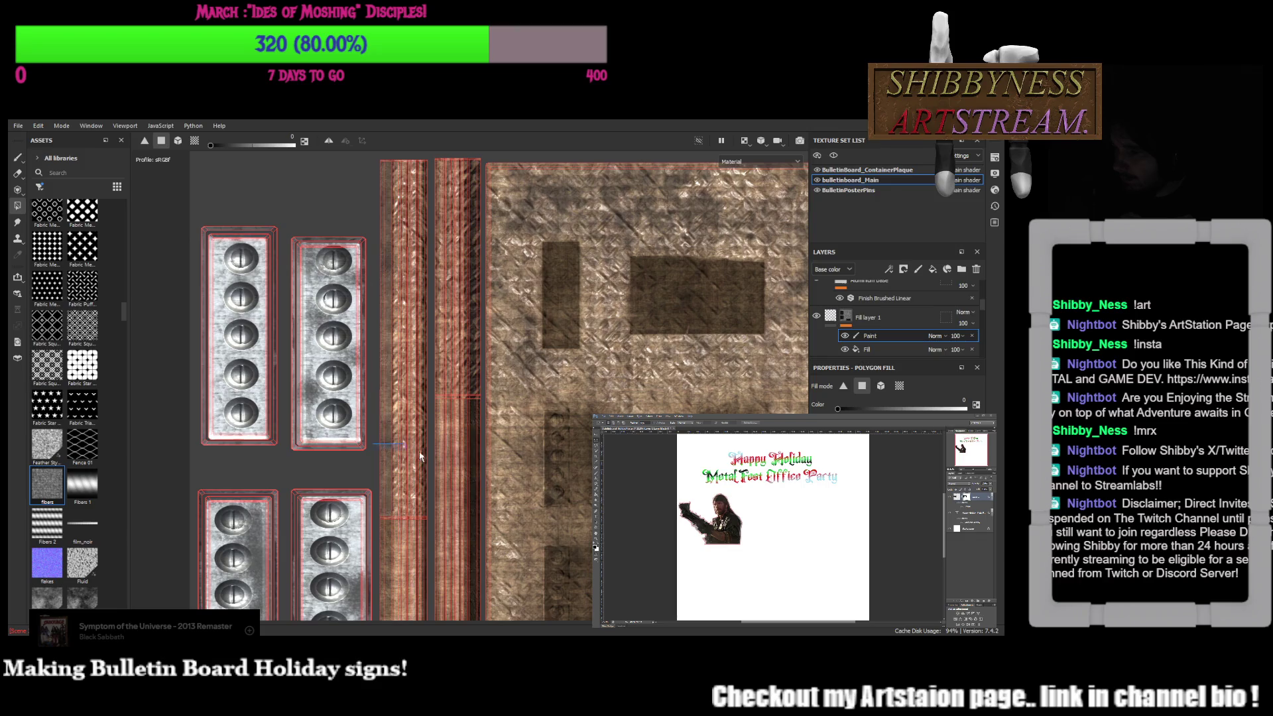
pyautogui.moveTo(422, 360)
pyautogui.mouseDown()
pyautogui.moveTo(480, 370)
pyautogui.moveTo(472, 413)
pyautogui.mouseUp()
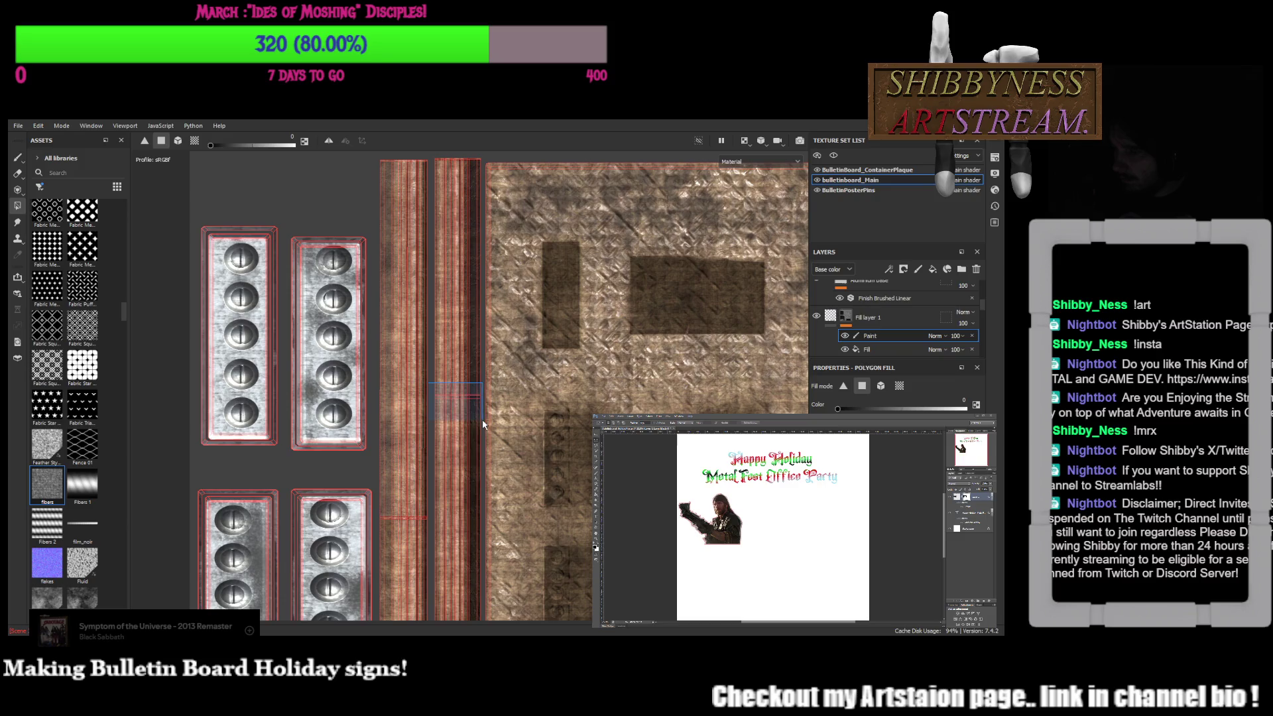
pyautogui.moveTo(375, 538); pyautogui.dragTo(368, 584, button='middle')
pyautogui.moveTo(397, 202); pyautogui.dragTo(475, 230)
# Mask the plaque and the strip below it black, then view the board in 3D front-on
pyautogui.moveTo(474, 230)
pyautogui.mouseDown(button='middle')
pyautogui.moveTo(429, 397)
pyautogui.moveTo(365, 450)
pyautogui.mouseUp(button='middle')
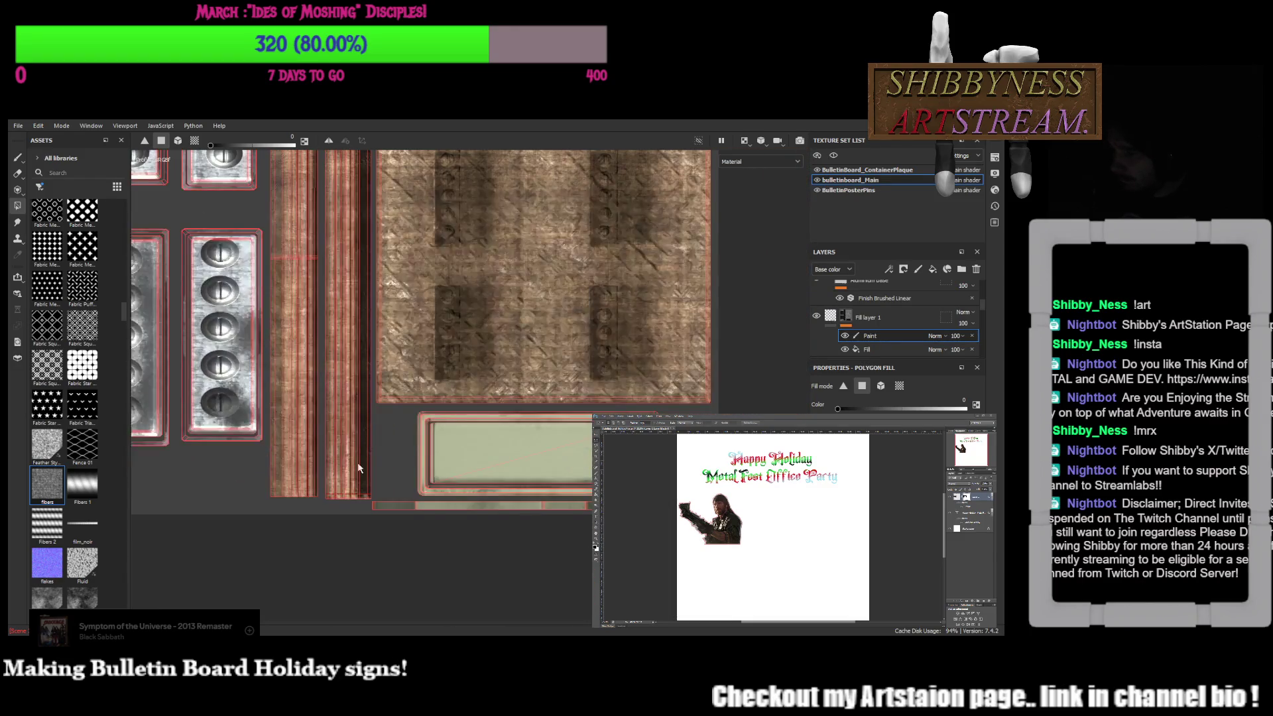
pyautogui.moveTo(319, 536); pyautogui.dragTo(805, 409)
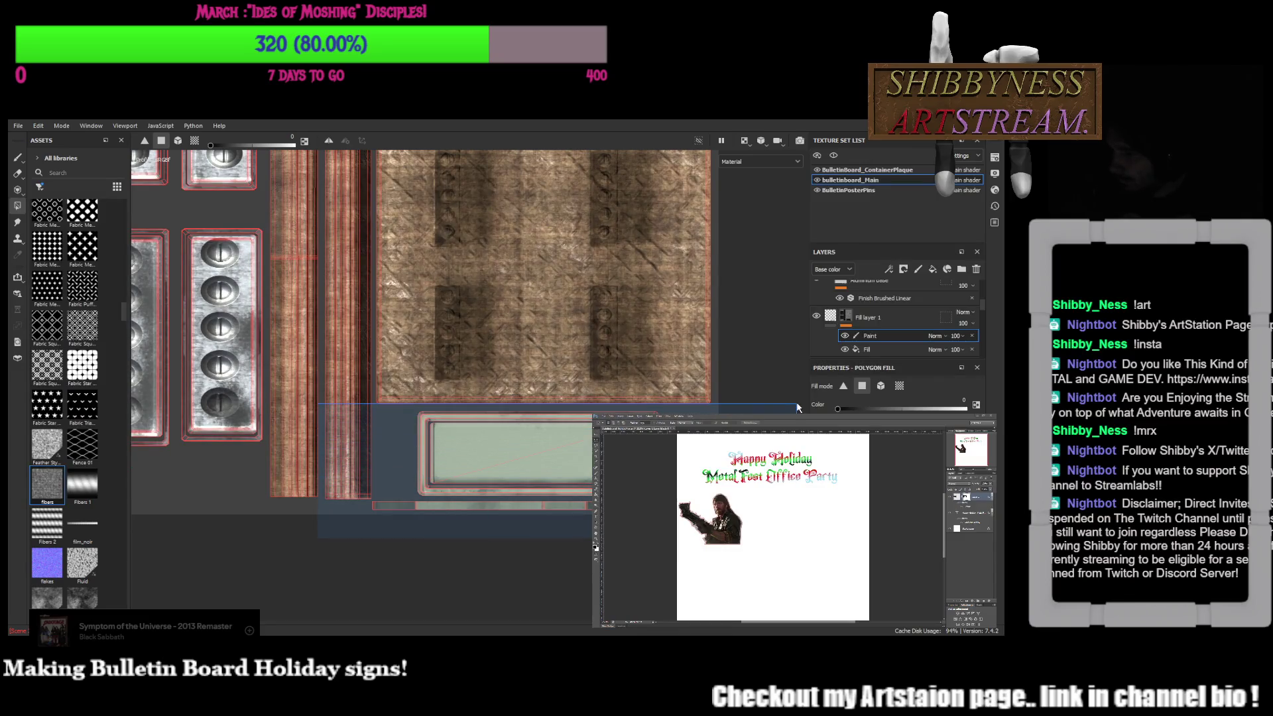
pyautogui.scroll(-2, 578, 349)
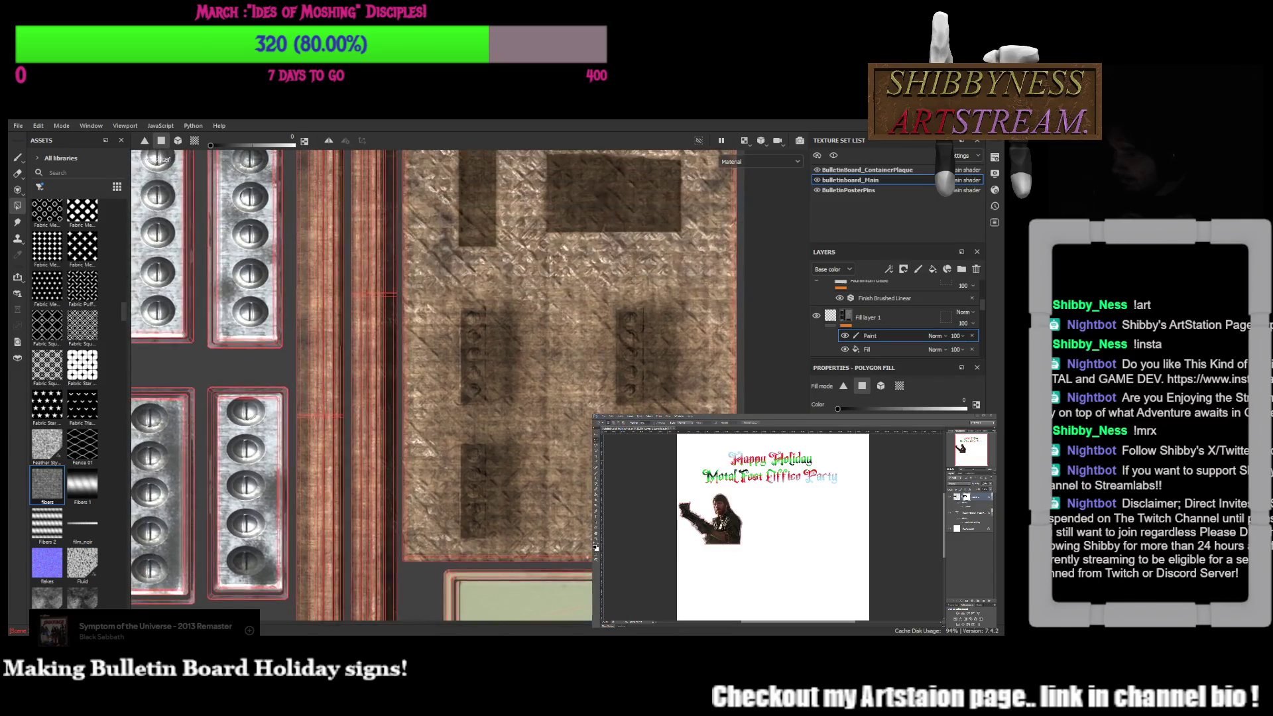
pyautogui.scroll(-2, 552, 334)
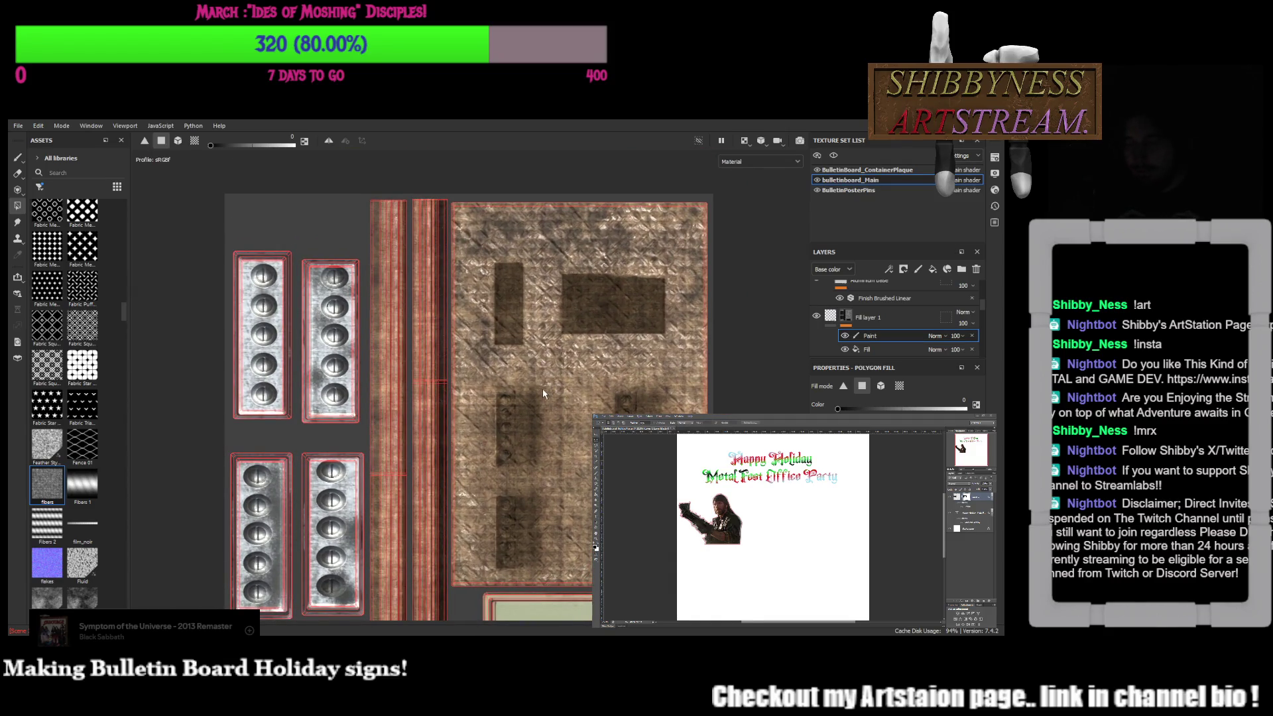
pyautogui.press('F2')
pyautogui.keyDown('alt'); pyautogui.moveTo(471, 430); pyautogui.dragTo(716, 373); pyautogui.keyUp('alt')
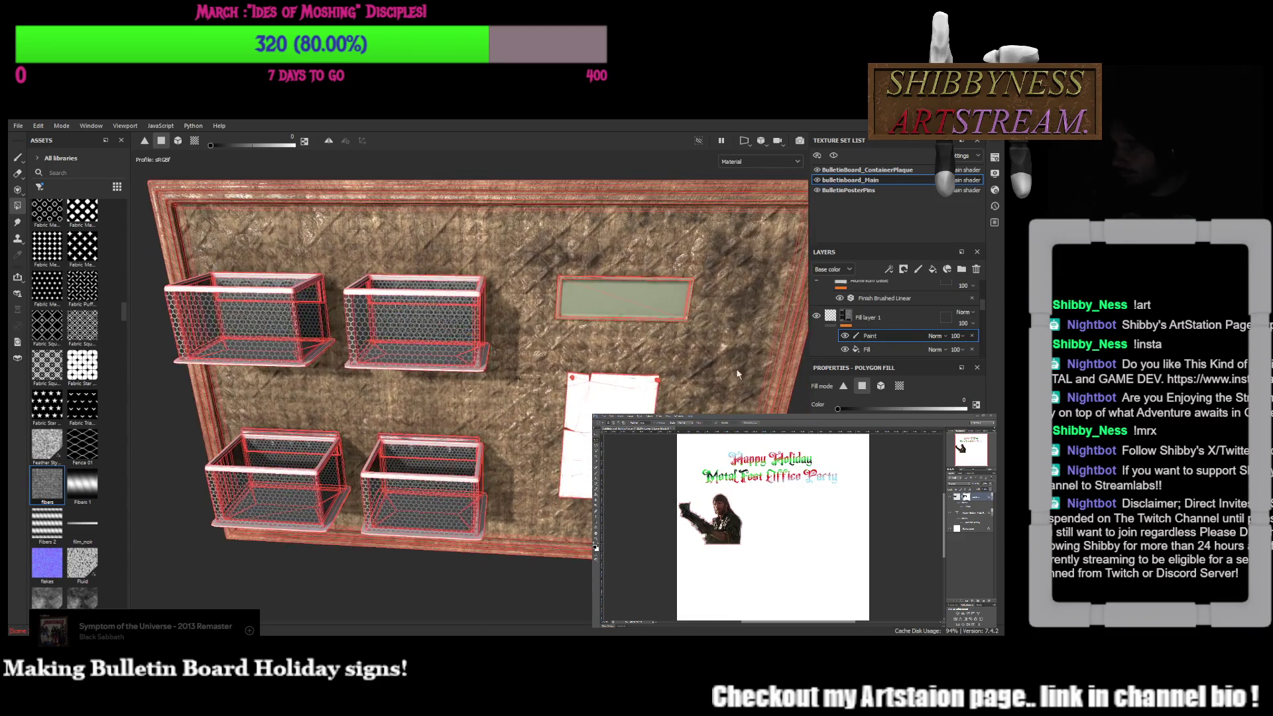
# Inspect the burlap board from several angles, then expand Fill layer 1's mask and select its Fill effect
pyautogui.click(833, 319)
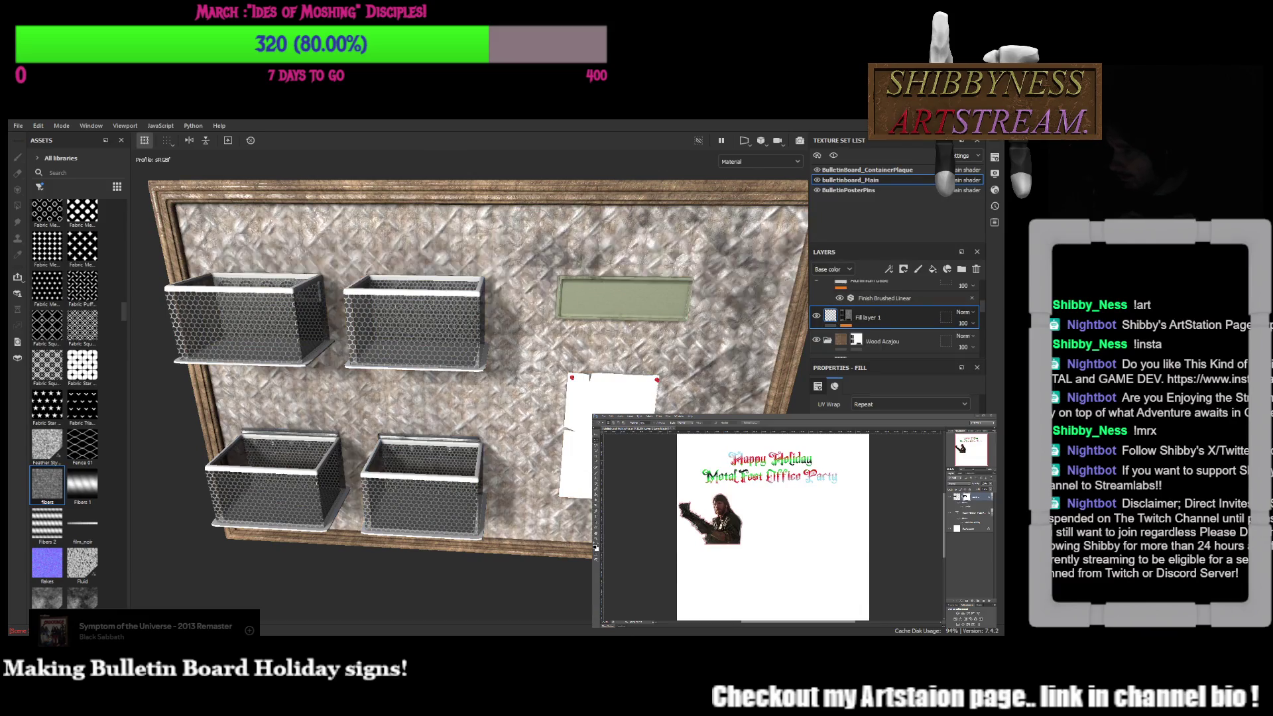
pyautogui.moveTo(313, 255)
pyautogui.keyDown('alt'); pyautogui.mouseDown()
pyautogui.moveTo(354, 368)
pyautogui.moveTo(406, 377)
pyautogui.mouseUp(); pyautogui.keyUp('alt')
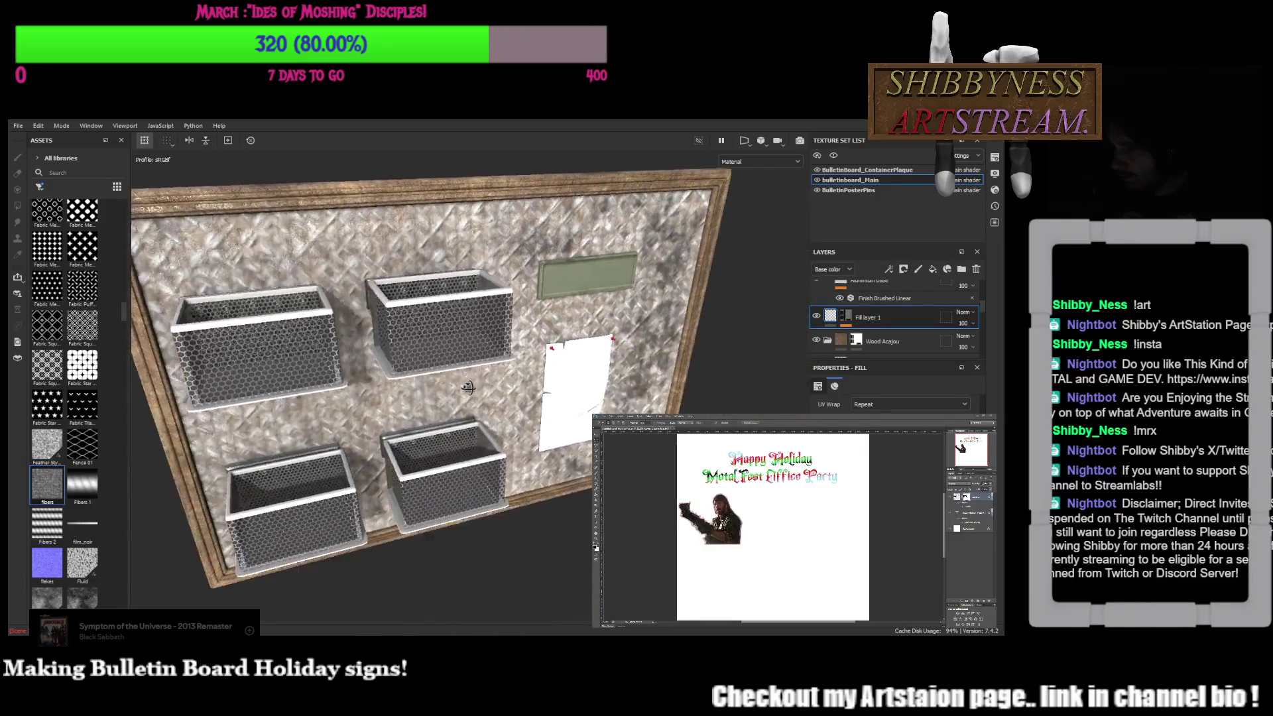
pyautogui.scroll(-2, 895, 398)
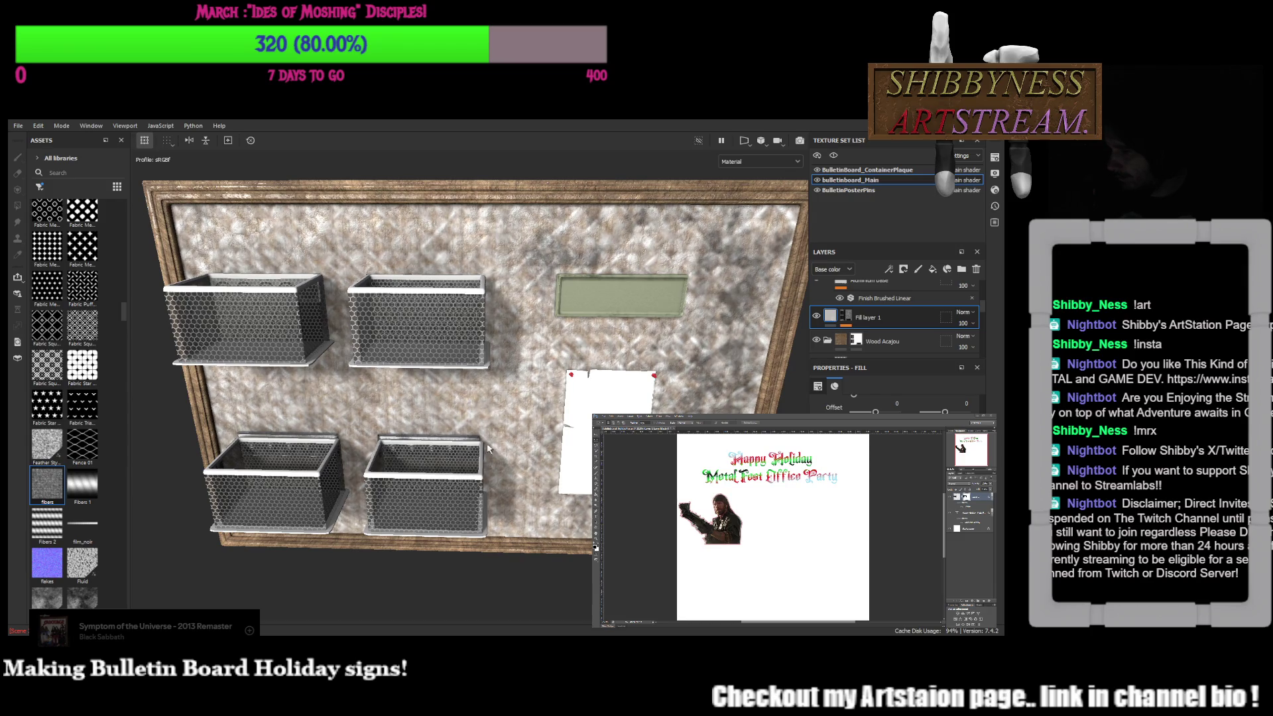
pyautogui.keyDown('alt'); pyautogui.moveTo(488, 430); pyautogui.dragTo(428, 398); pyautogui.keyUp('alt')
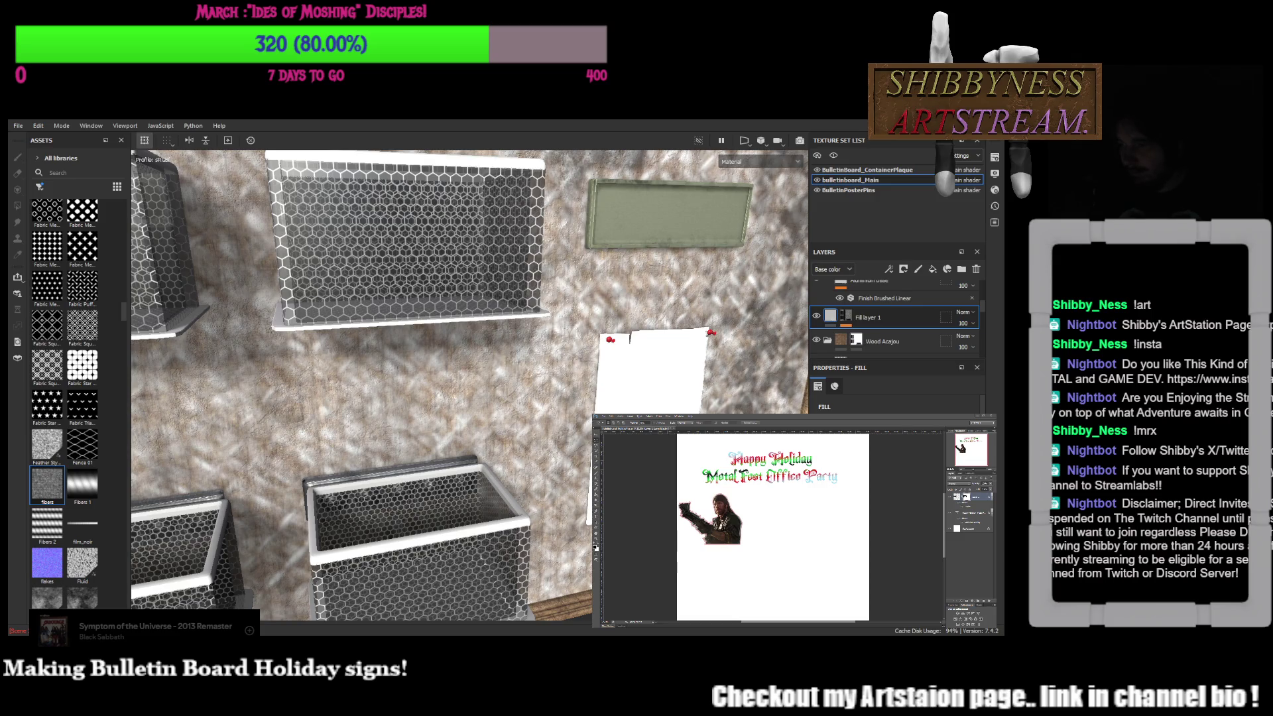
pyautogui.scroll(-5, 468, 384)
pyautogui.scroll(-3, 468, 384)
pyautogui.keyDown('alt'); pyautogui.moveTo(468, 383); pyautogui.dragTo(518, 383); pyautogui.keyUp('alt')
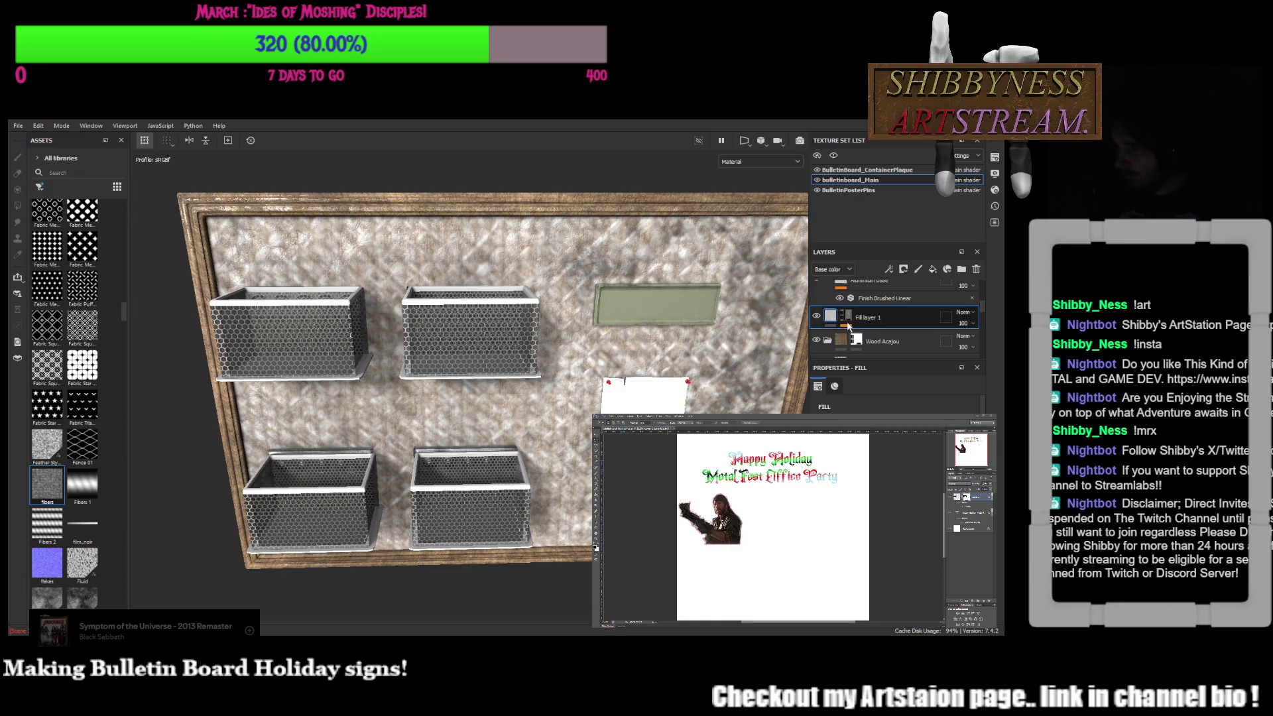
pyautogui.click(845, 317)
pyautogui.click(868, 349)
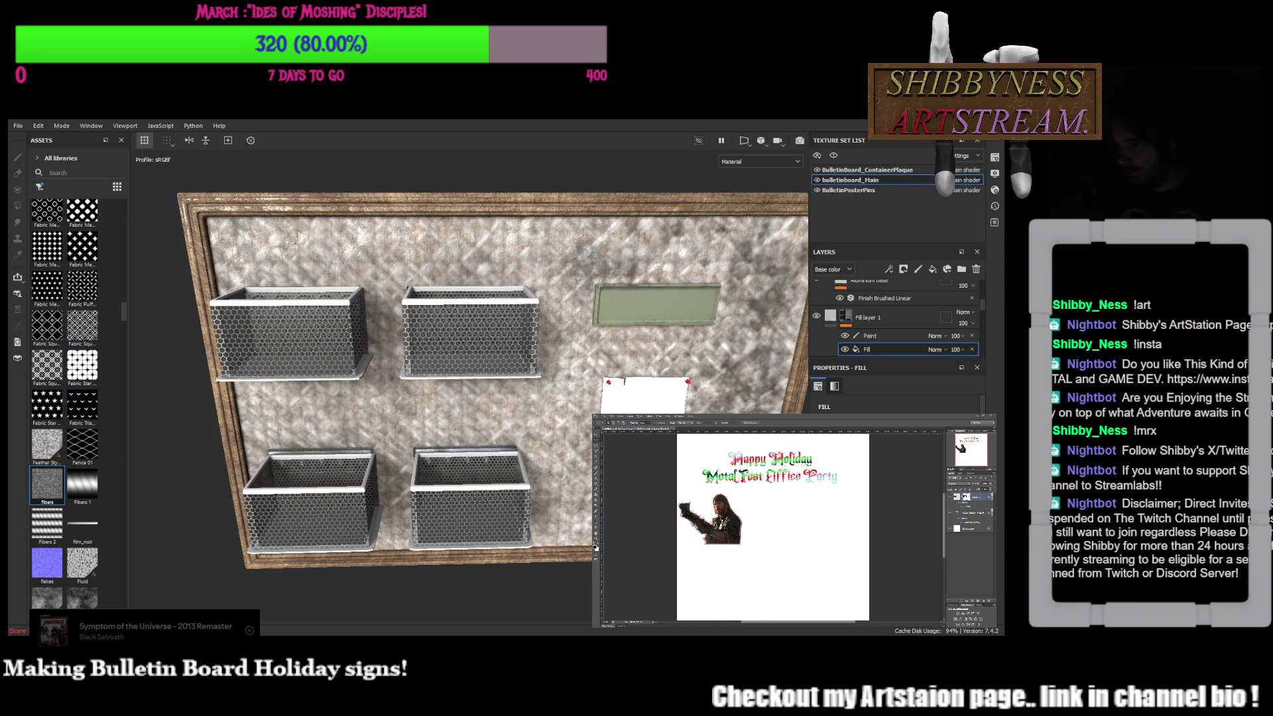
pyautogui.scroll(3, 470, 381)
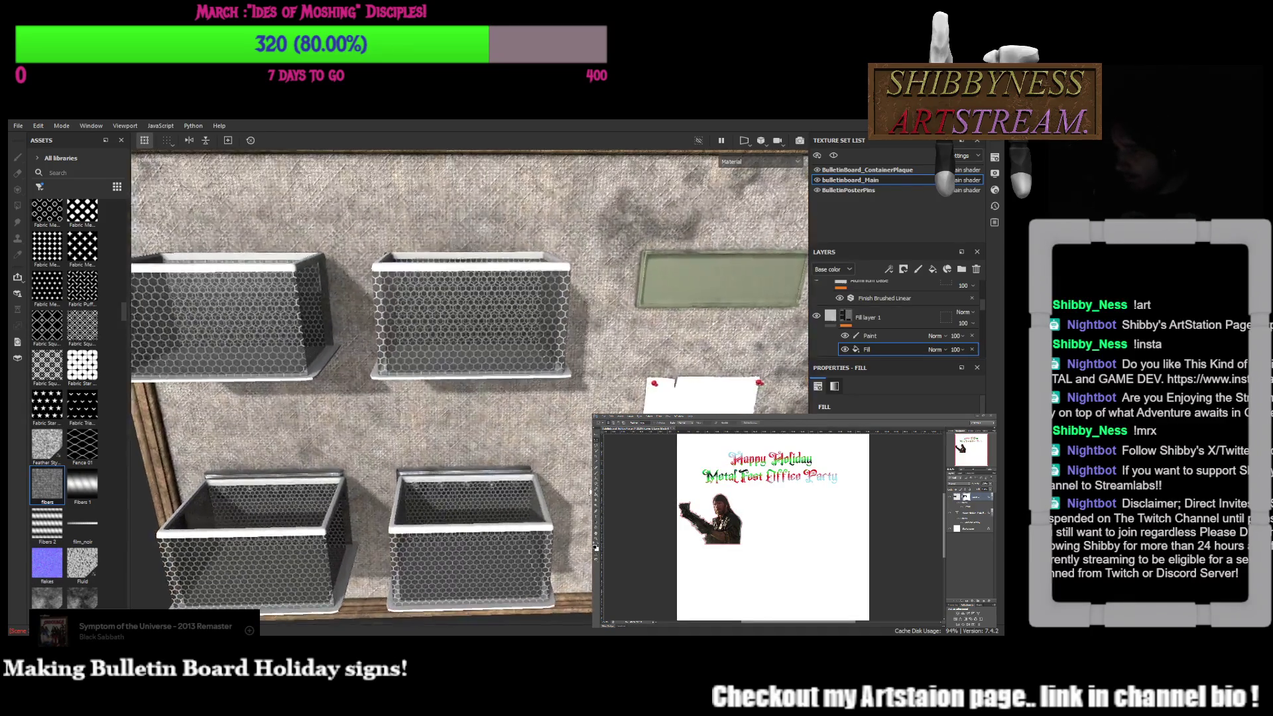
# Orbit around the baskets, plaque and poster to check the masking, ending on Fill layer 1 selected
pyautogui.moveTo(470, 381)
pyautogui.keyDown('alt'); pyautogui.mouseDown()
pyautogui.moveTo(543, 420)
pyautogui.moveTo(518, 398)
pyautogui.mouseUp(); pyautogui.keyUp('alt')
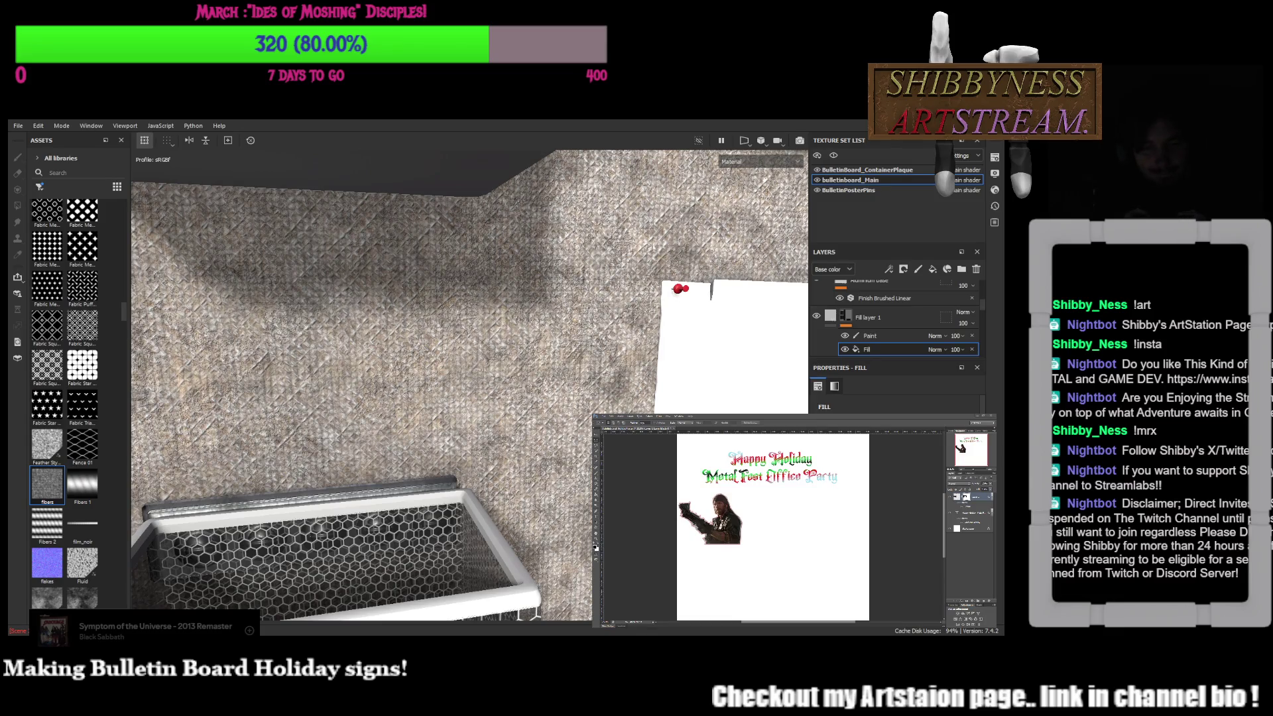
pyautogui.moveTo(397, 378)
pyautogui.keyDown('alt'); pyautogui.mouseDown()
pyautogui.moveTo(346, 347)
pyautogui.moveTo(555, 433)
pyautogui.mouseUp(); pyautogui.keyUp('alt')
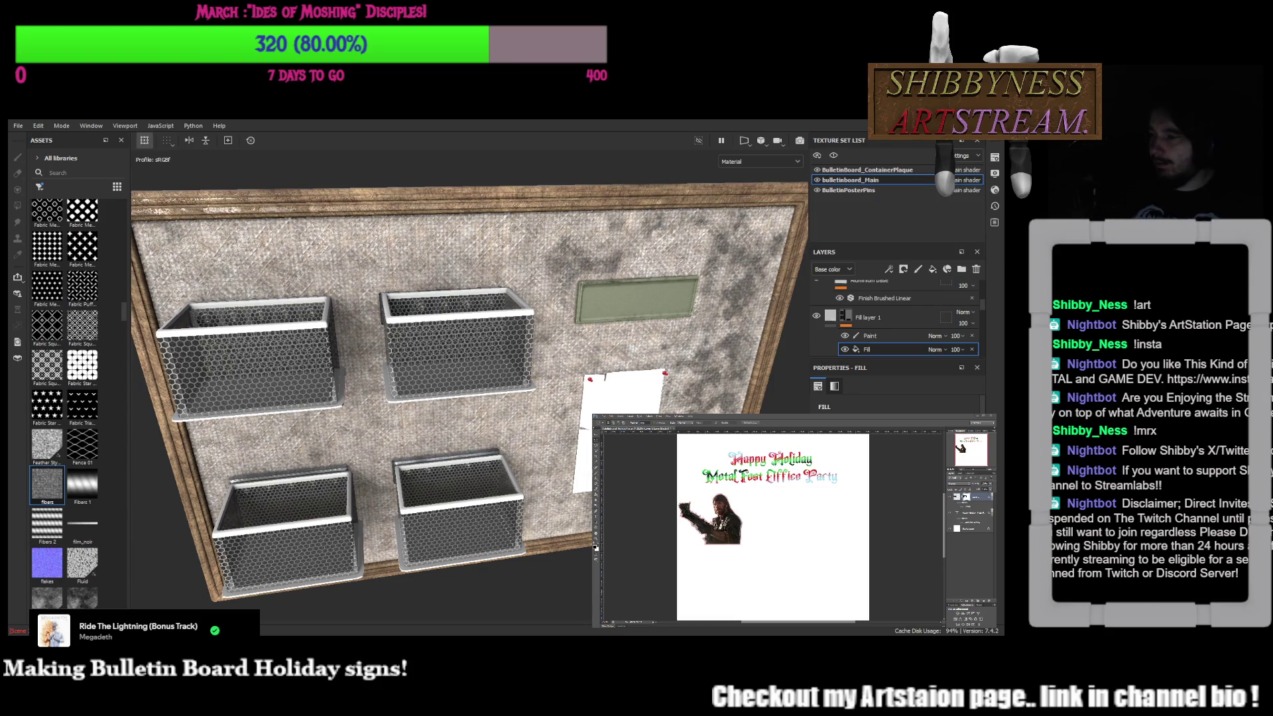
pyautogui.moveTo(557, 376)
pyautogui.keyDown('alt'); pyautogui.mouseDown()
pyautogui.moveTo(582, 377)
pyautogui.moveTo(569, 387)
pyautogui.moveTo(408, 319)
pyautogui.mouseUp(); pyautogui.keyUp('alt')
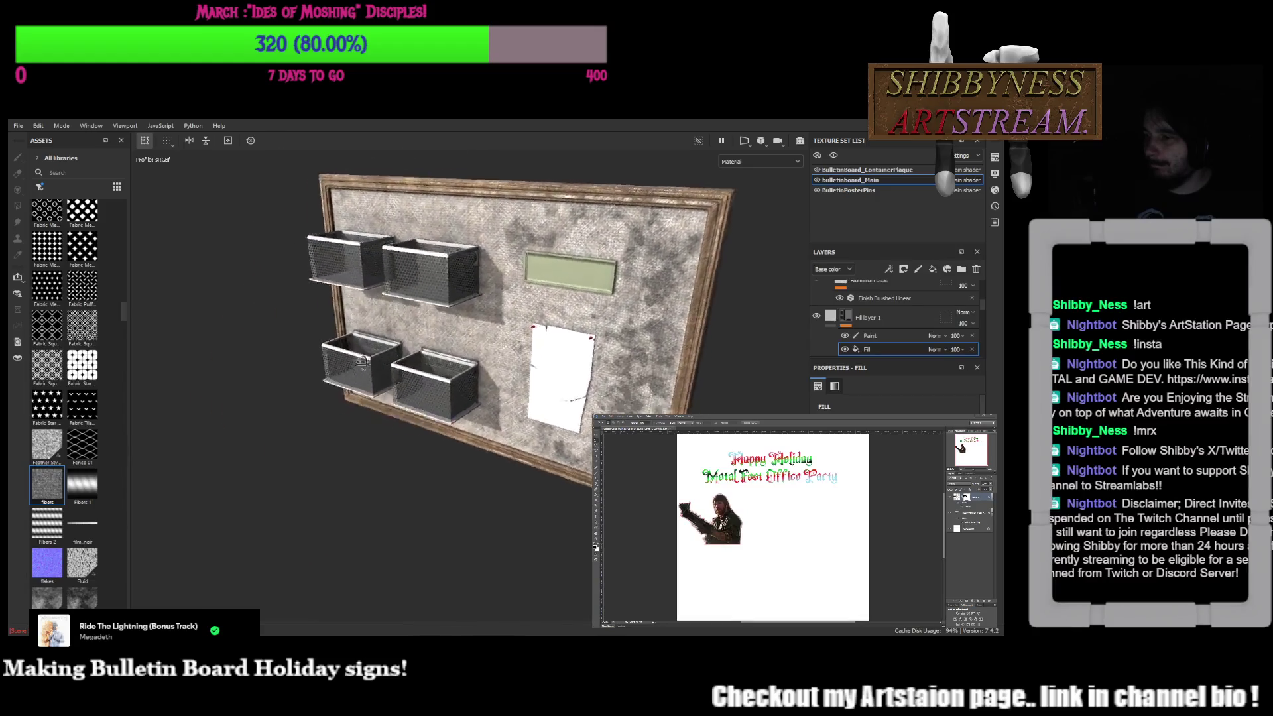
pyautogui.keyDown('alt'); pyautogui.moveTo(408, 319); pyautogui.dragTo(377, 254); pyautogui.keyUp('alt')
pyautogui.scroll(3, 378, 255)
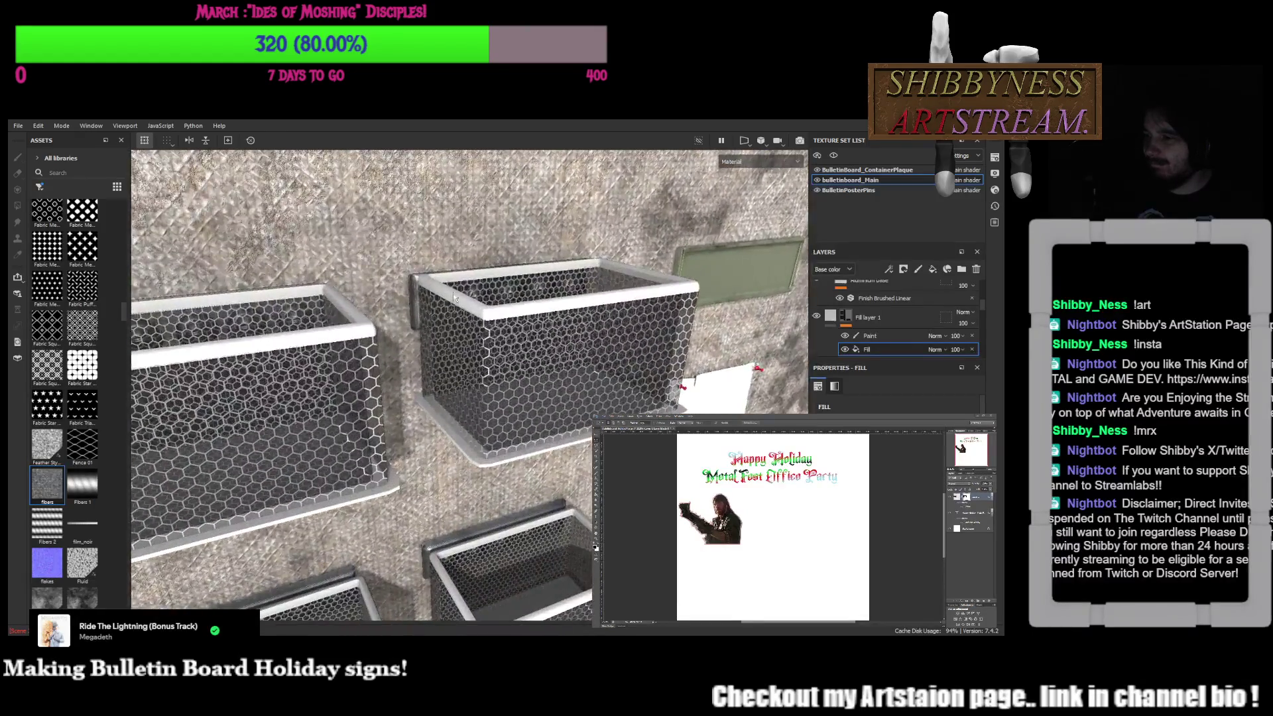
pyautogui.scroll(3, 356, 307)
pyautogui.moveTo(356, 308)
pyautogui.keyDown('alt'); pyautogui.mouseDown()
pyautogui.moveTo(193, 271)
pyautogui.moveTo(214, 283)
pyautogui.mouseUp(); pyautogui.keyUp('alt')
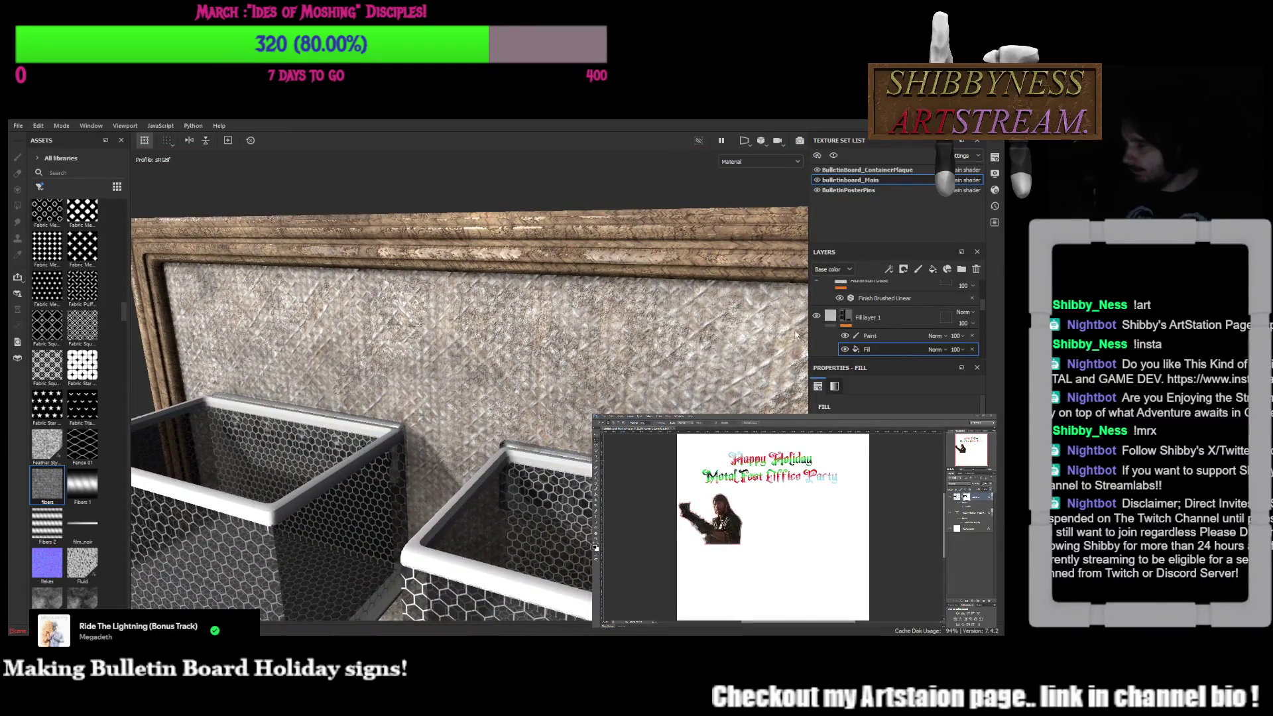
pyautogui.click(831, 316)
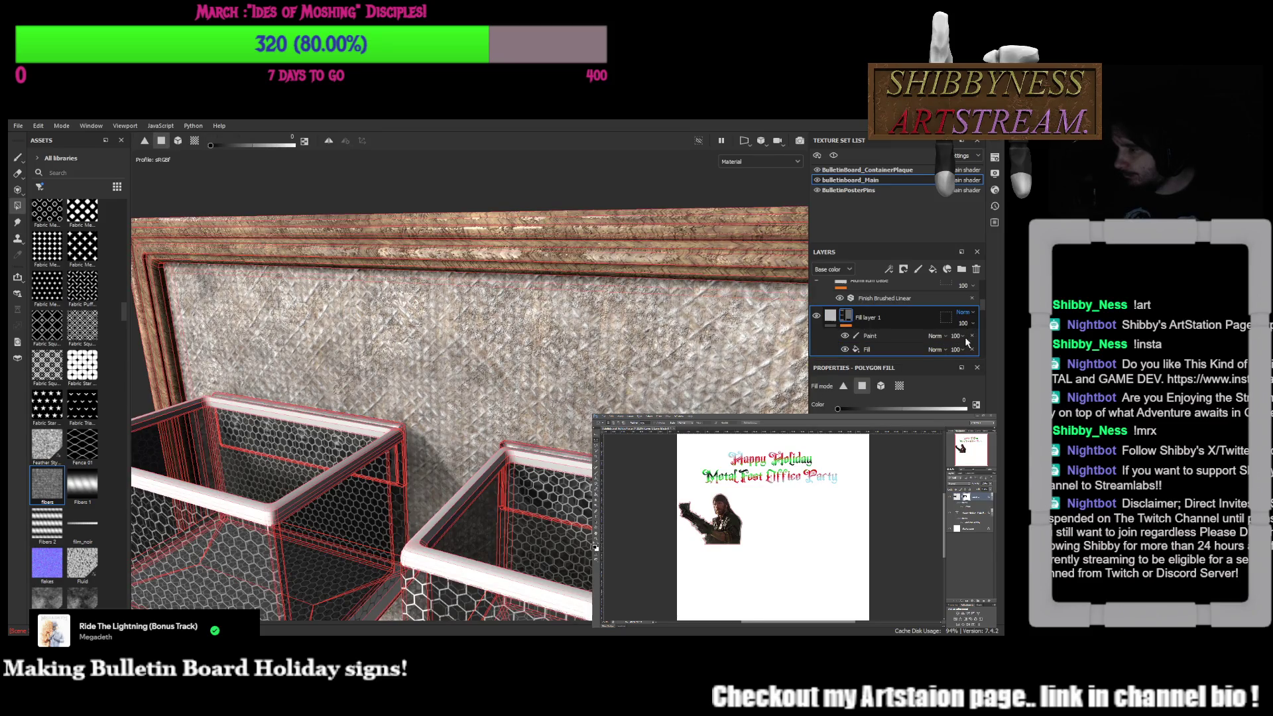
# Try Multiply on Fill layer 1, undo it, then set Color Burn for a darker, dirtier brown burlap
pyautogui.hotkey('shift', 'alt', 'm')
pyautogui.moveTo(505, 339)
pyautogui.keyDown('alt'); pyautogui.mouseDown()
pyautogui.moveTo(507, 250)
pyautogui.moveTo(488, 441)
pyautogui.moveTo(557, 339)
pyautogui.mouseUp(); pyautogui.keyUp('alt')
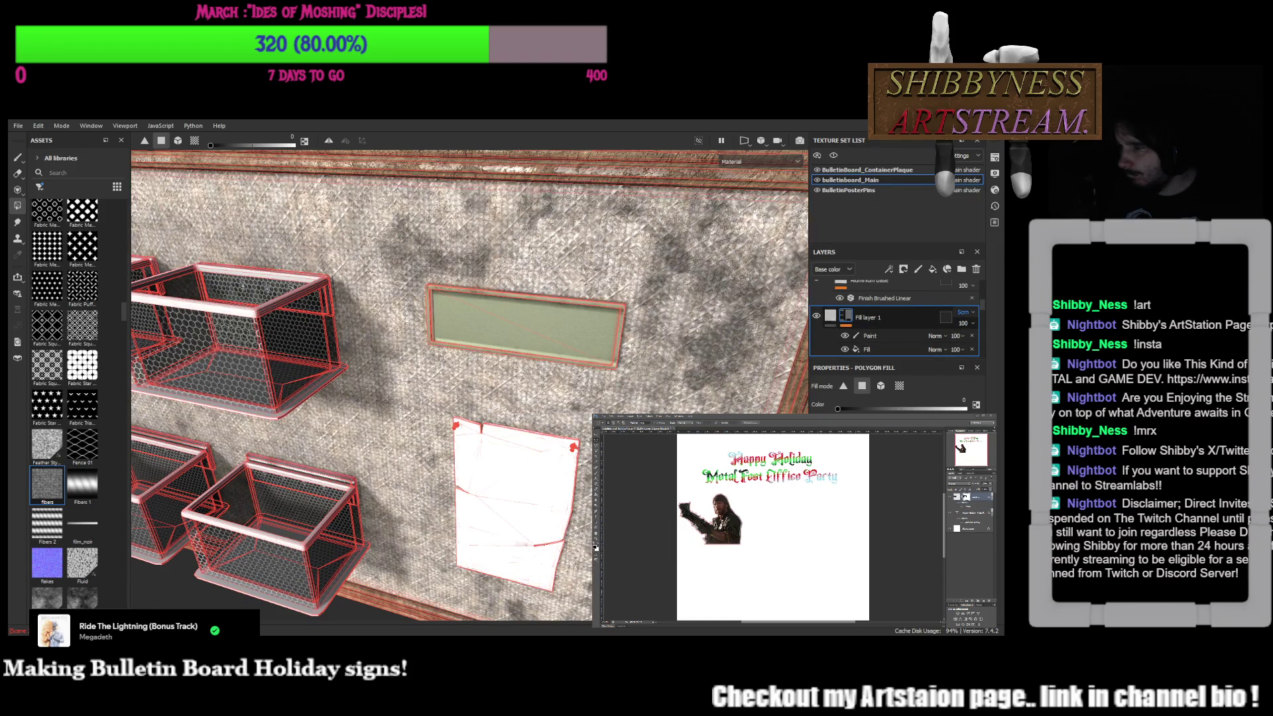
pyautogui.keyDown('alt'); pyautogui.moveTo(696, 388); pyautogui.dragTo(720, 398); pyautogui.keyUp('alt')
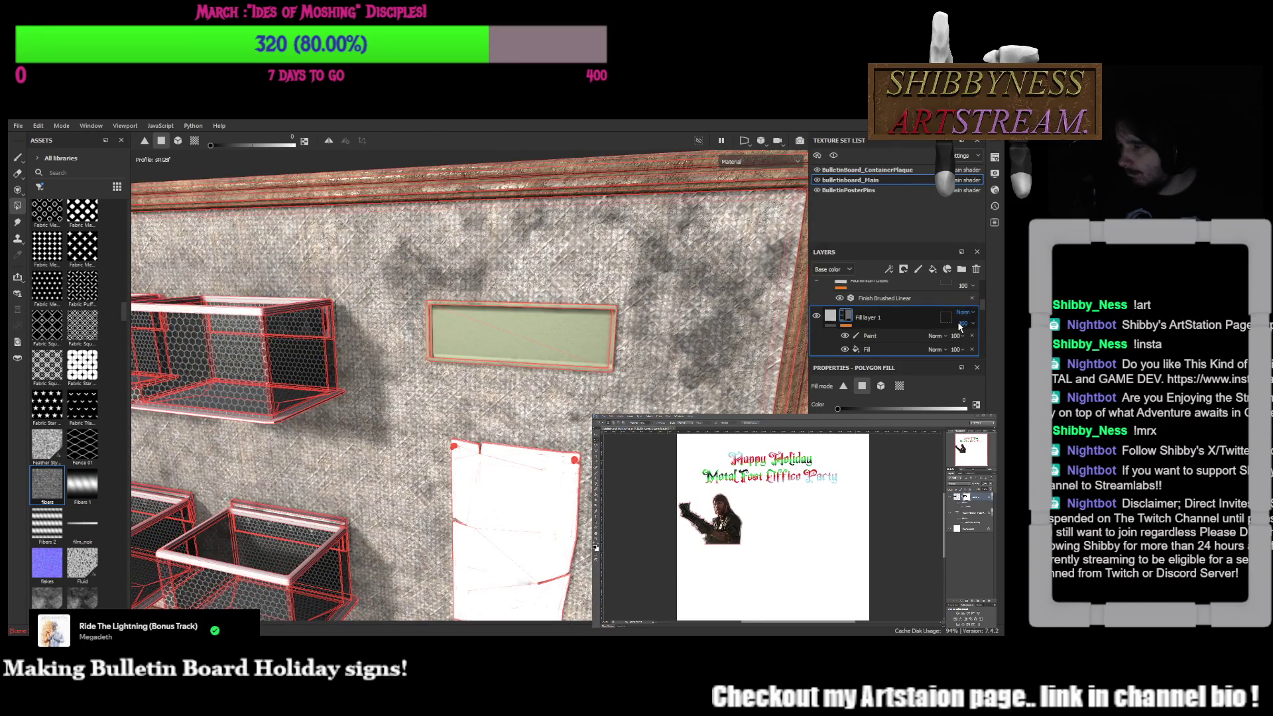
pyautogui.hotkey('ctrl', 'z')
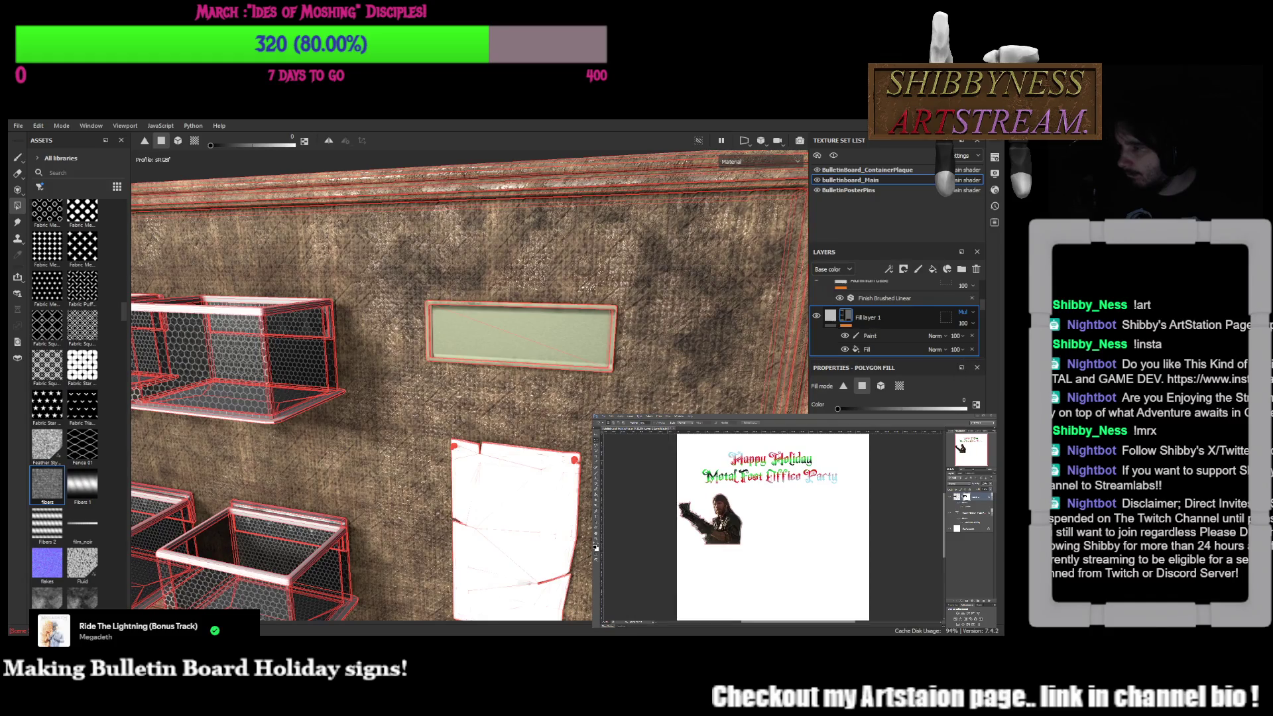
pyautogui.click(962, 322)
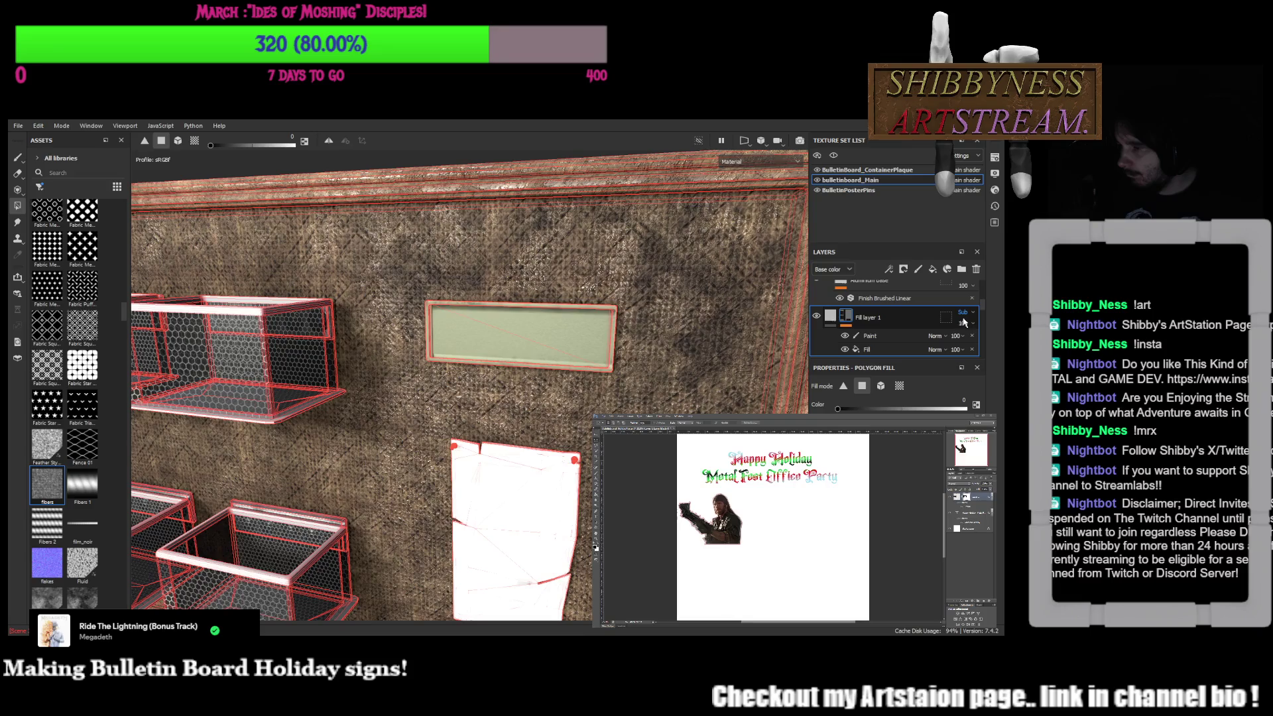
pyautogui.scroll(-5, 600, 307)
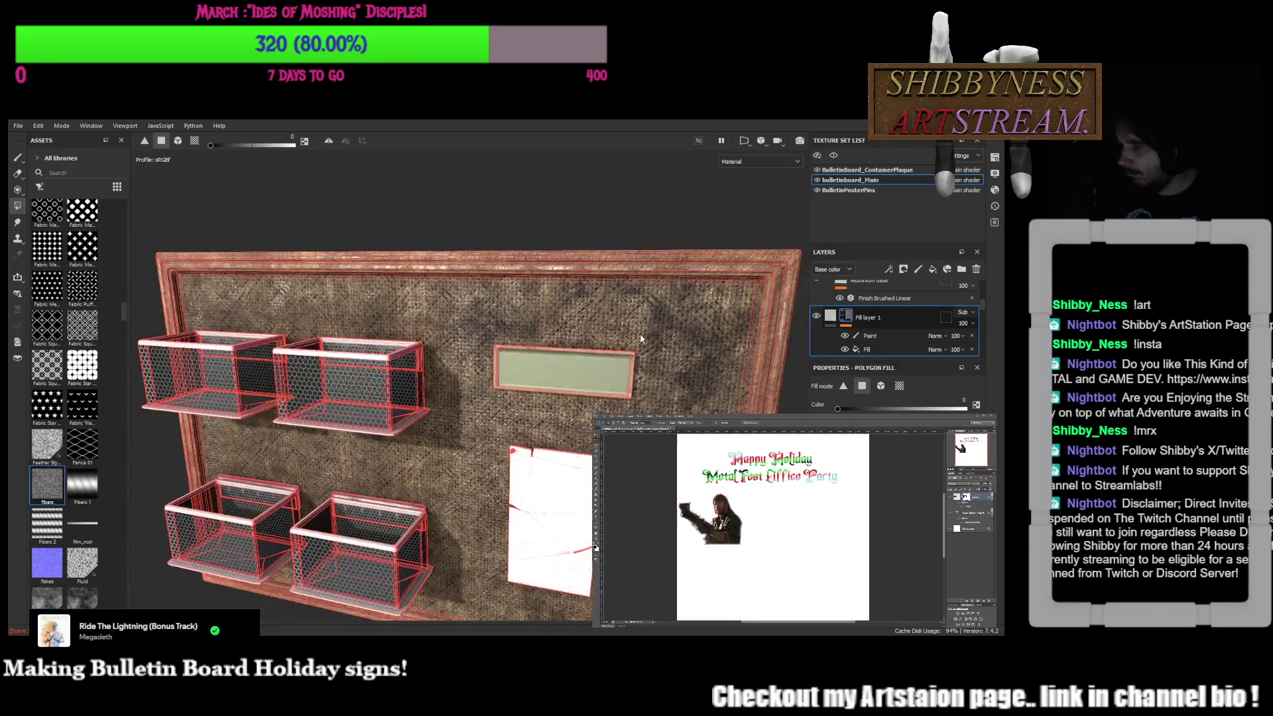
pyautogui.scroll(2, 600, 308)
pyautogui.moveTo(600, 308)
pyautogui.keyDown('alt'); pyautogui.mouseDown()
pyautogui.moveTo(324, 311)
pyautogui.moveTo(572, 322)
pyautogui.mouseUp(); pyautogui.keyUp('alt')
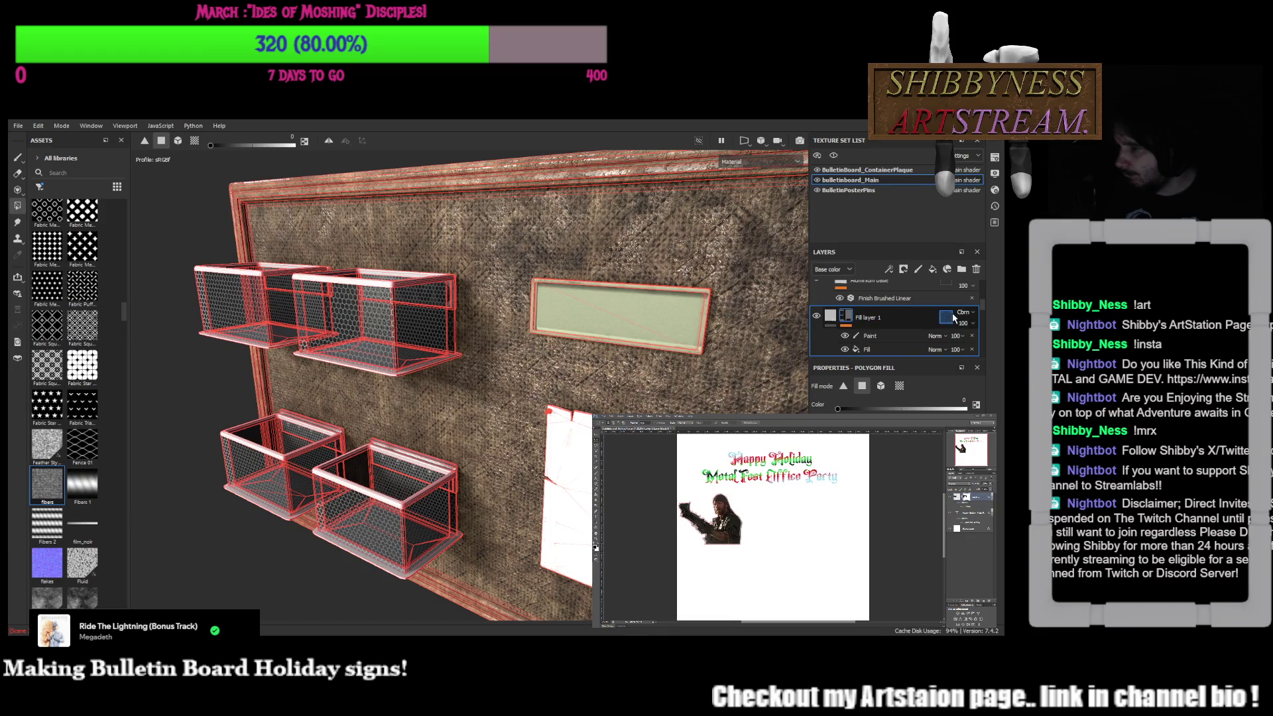
pyautogui.scroll(1, 963, 316)
pyautogui.scroll(-1, 963, 312)
pyautogui.scroll(-1, 966, 316)
pyautogui.scroll(-1, 965, 317)
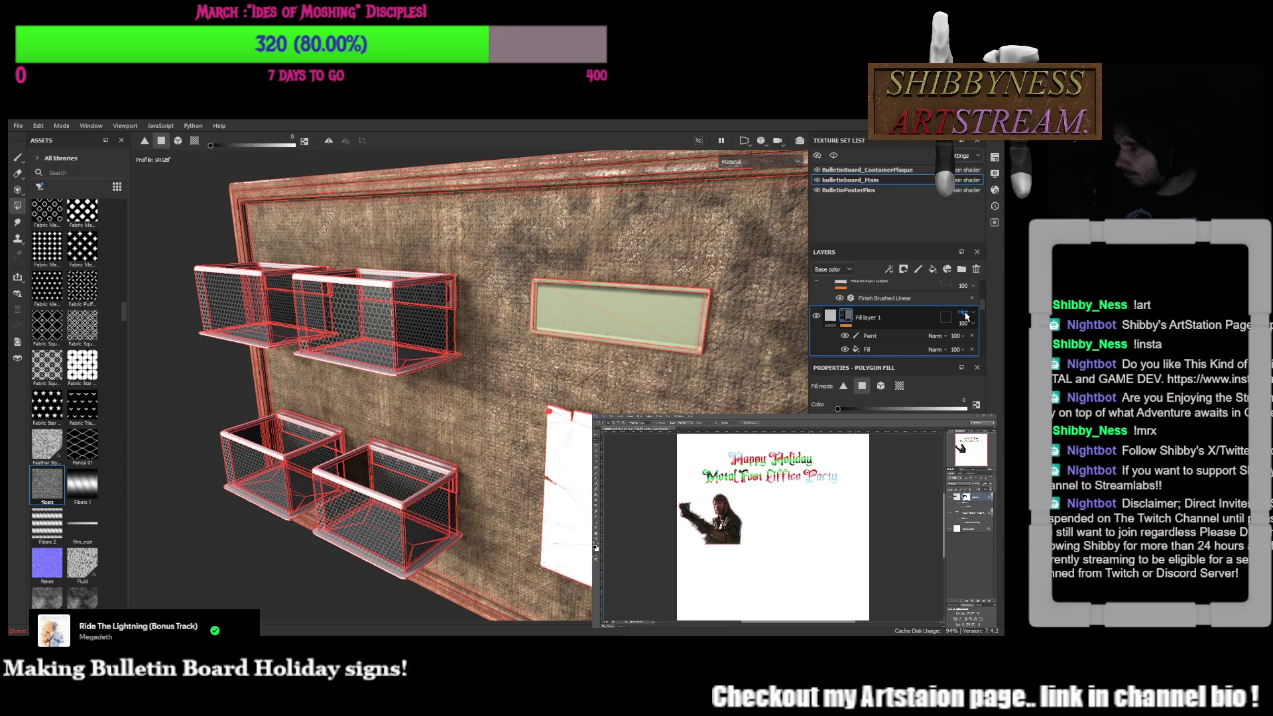
pyautogui.scroll(-1, 965, 317)
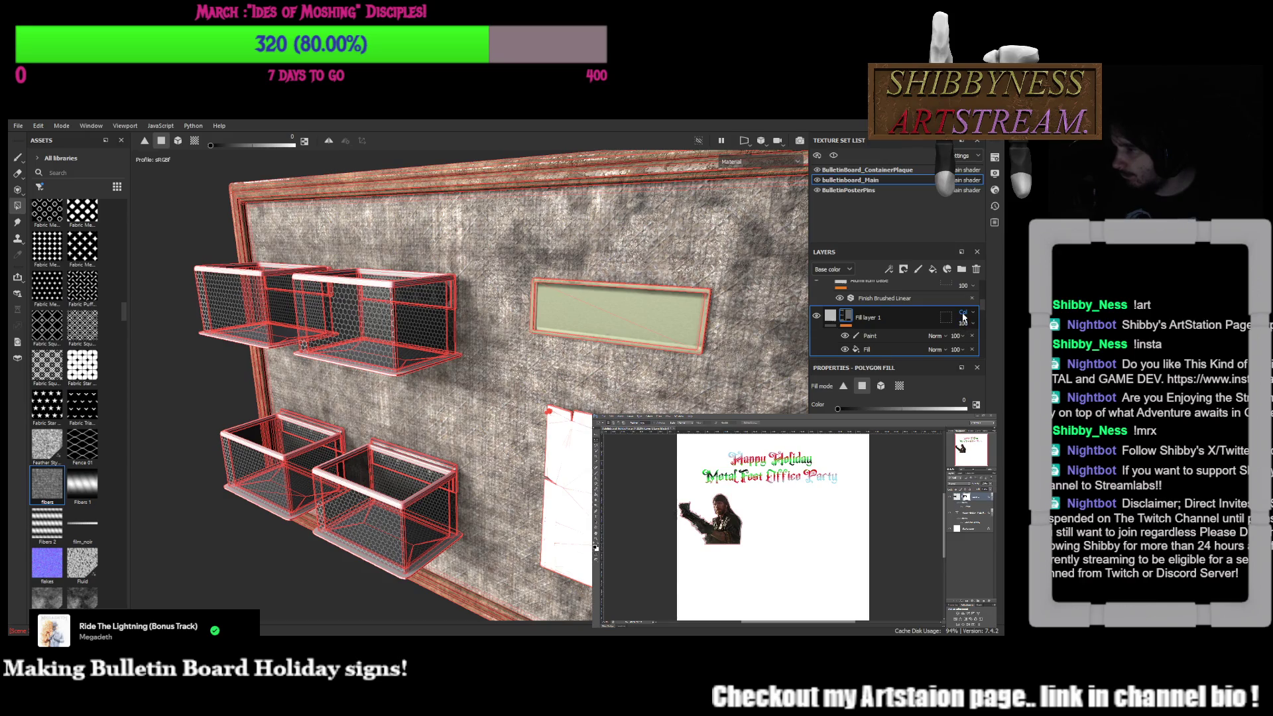
pyautogui.scroll(-1, 964, 317)
pyautogui.scroll(-1, 963, 317)
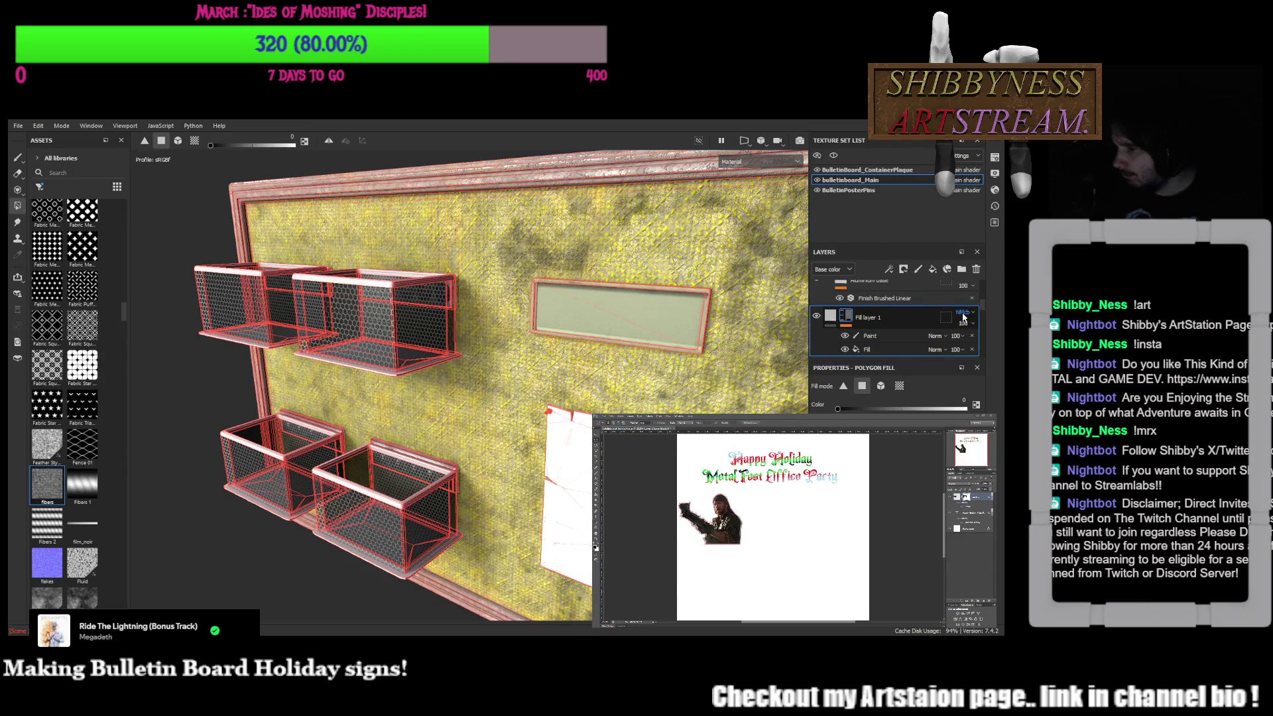
pyautogui.scroll(-1, 963, 316)
# Orbit to a lower, upward-looking angle to judge Fill layer 1's new blend on the burlap
pyautogui.keyDown('alt'); pyautogui.moveTo(477, 358); pyautogui.dragTo(557, 299); pyautogui.keyUp('alt')
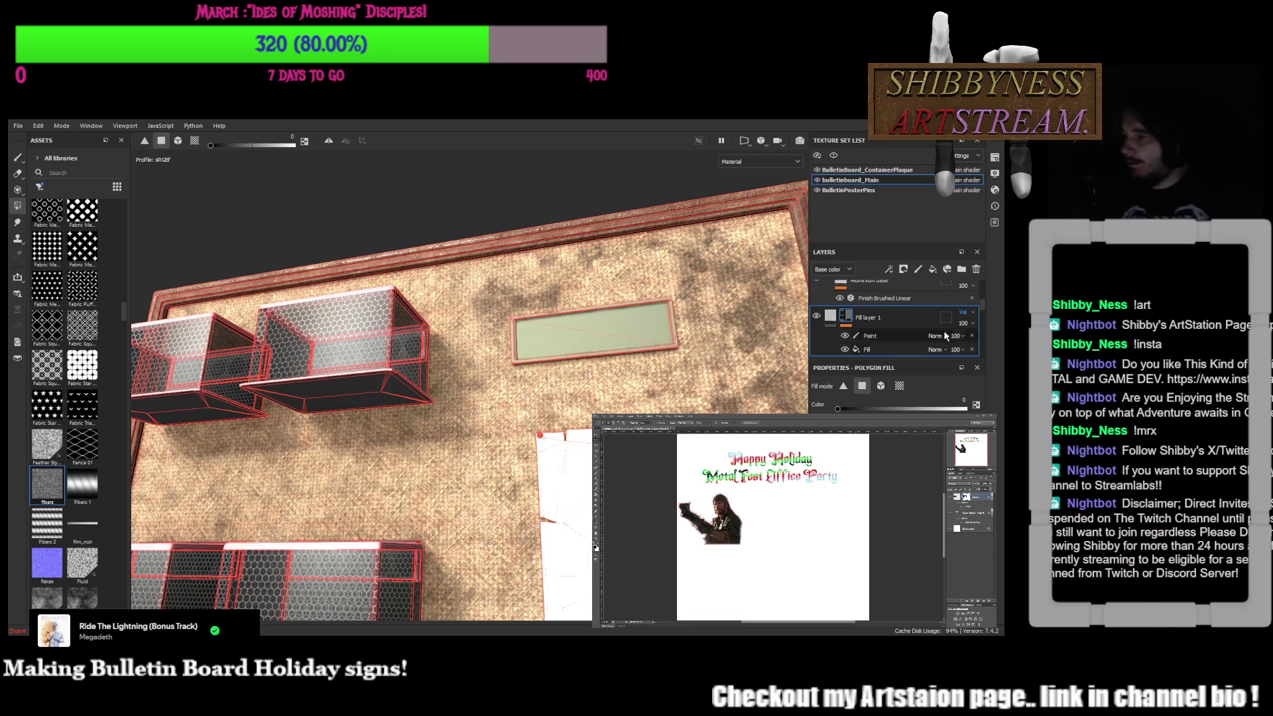
# Retype Fill layer 1's opacity value, then review the board from a frontal angle
pyautogui.doubleClick(867, 319)
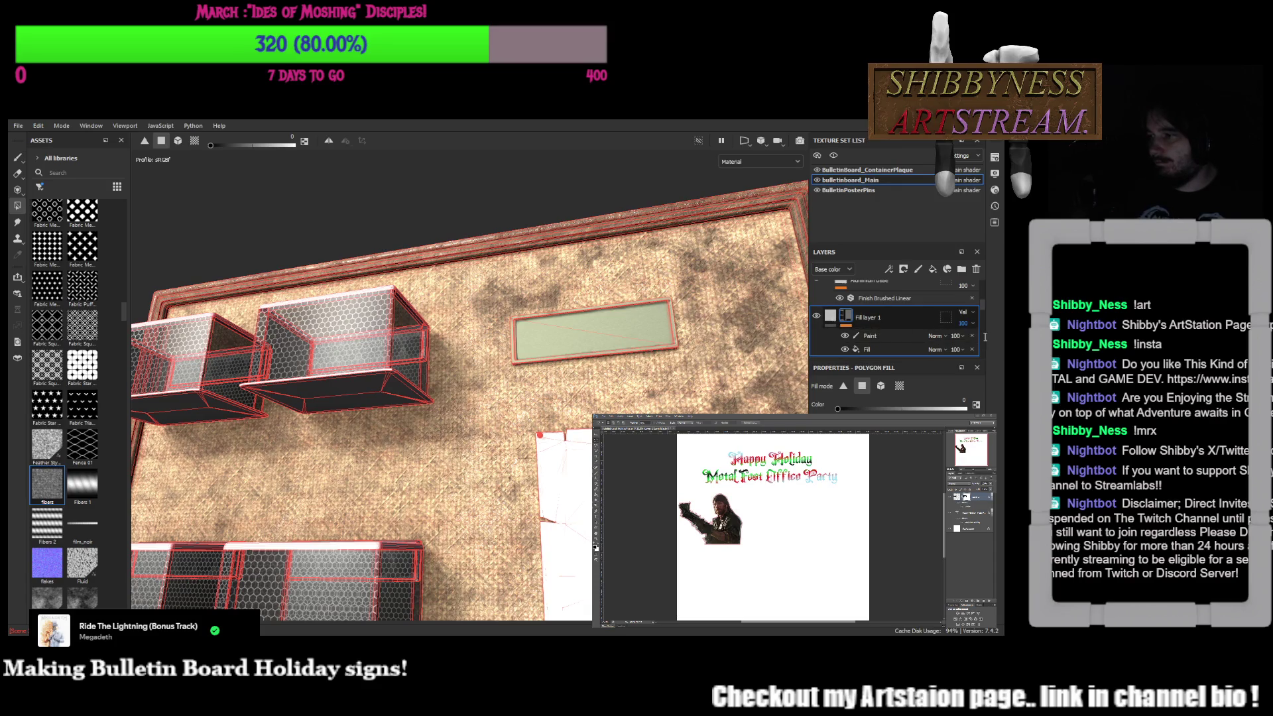
pyautogui.press('BackSpace')
pyautogui.press('BackSpace')
pyautogui.press('BackSpace')
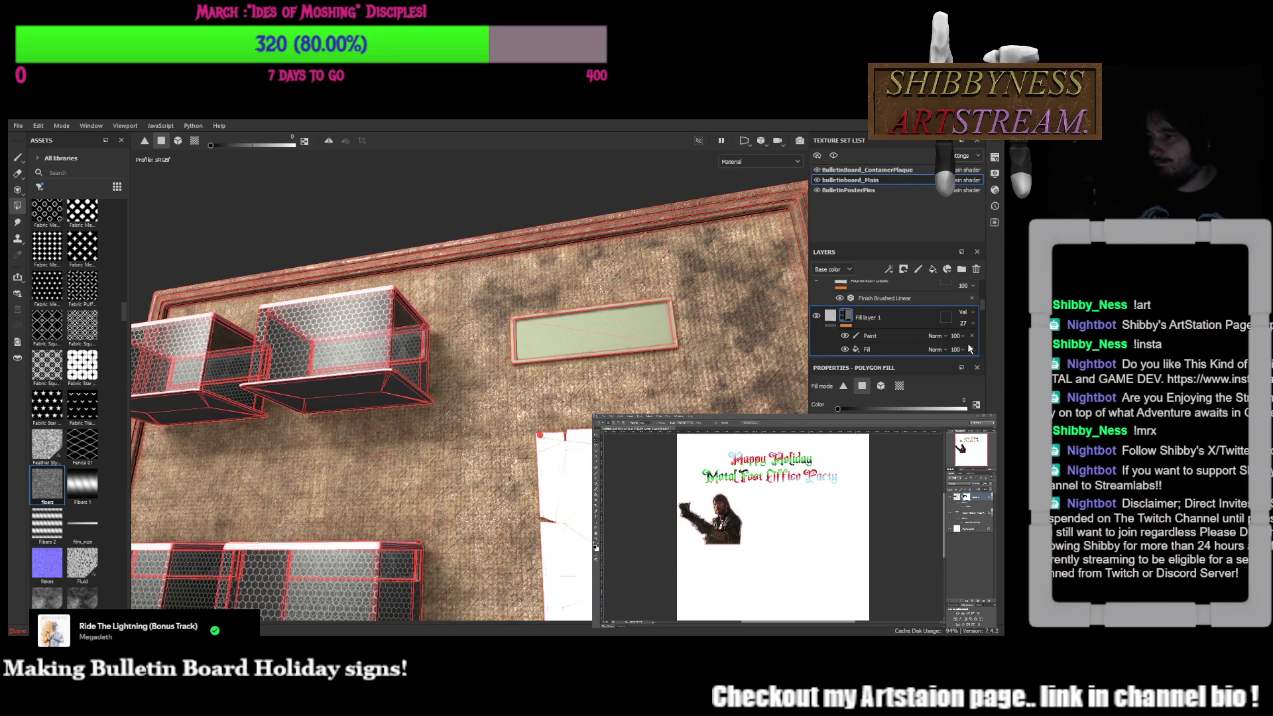
pyautogui.write('68')
pyautogui.press('BackSpace')
pyautogui.press('BackSpace')
pyautogui.write('32')
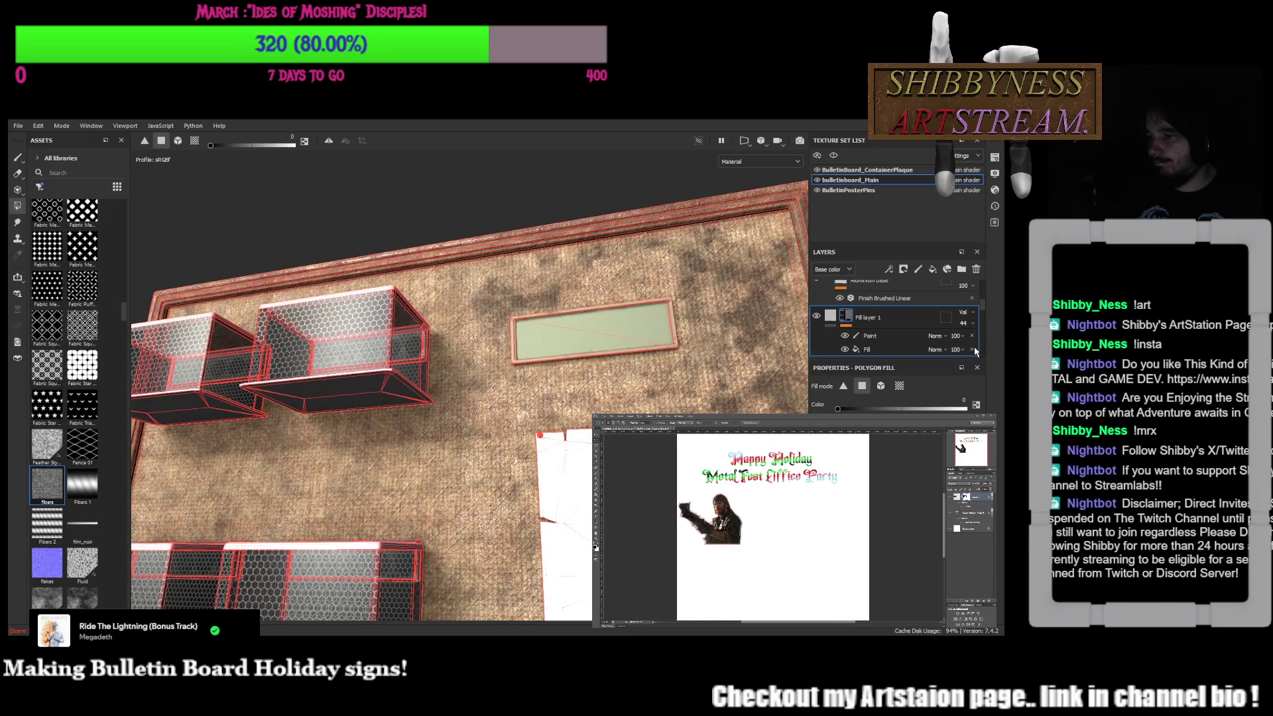
pyautogui.press('BackSpace')
pyautogui.press('BackSpace')
pyautogui.write('84')
pyautogui.moveTo(538, 429)
pyautogui.keyDown('alt'); pyautogui.mouseDown()
pyautogui.moveTo(391, 341)
pyautogui.moveTo(535, 381)
pyautogui.mouseUp(); pyautogui.keyUp('alt')
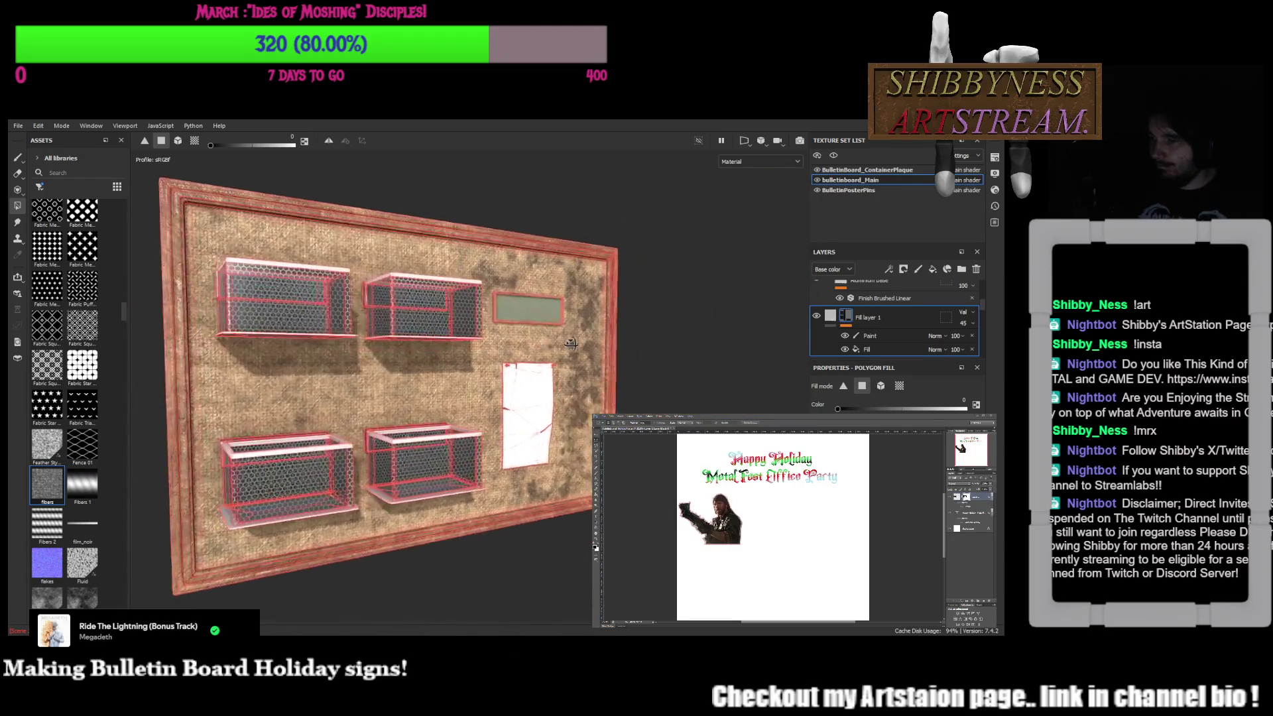
pyautogui.press('1')
pyautogui.moveTo(534, 380)
pyautogui.keyDown('alt'); pyautogui.mouseDown()
pyautogui.moveTo(425, 375)
pyautogui.moveTo(608, 379)
pyautogui.mouseUp(); pyautogui.keyUp('alt')
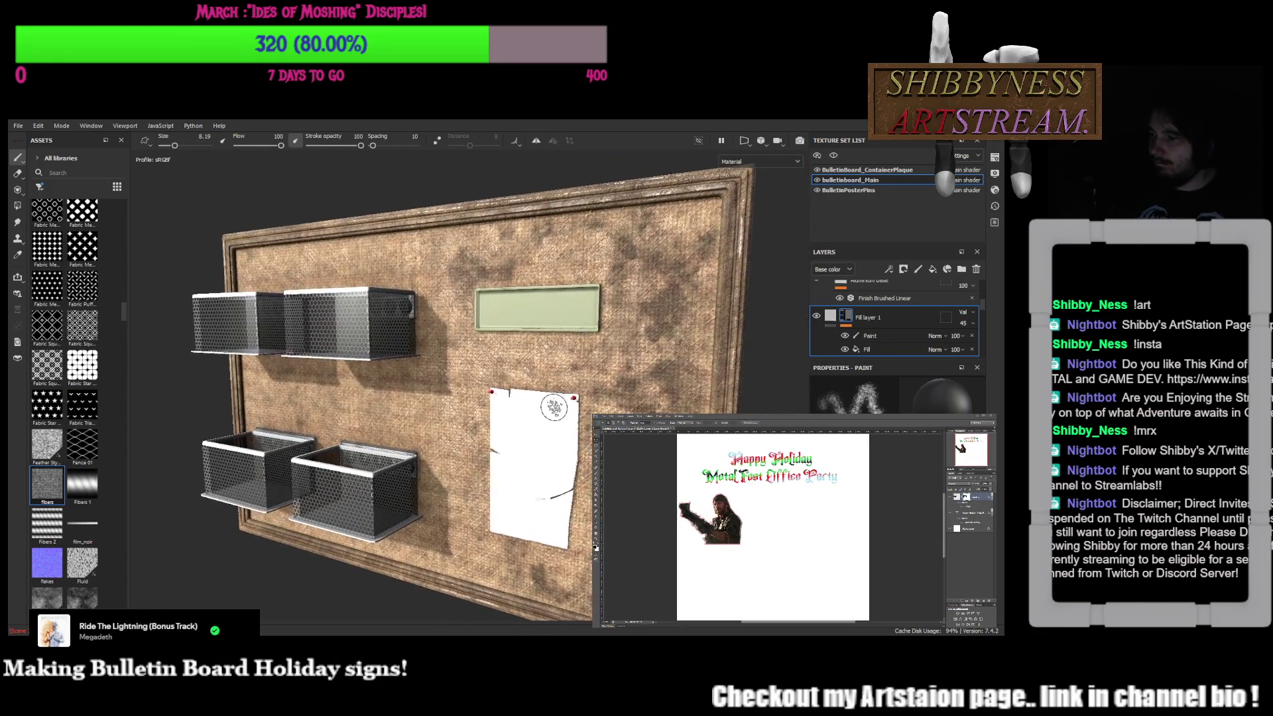
# Slide Fill layer 1's opacity up to about 98, then back down to 73
pyautogui.moveTo(984, 340); pyautogui.dragTo(990, 349)
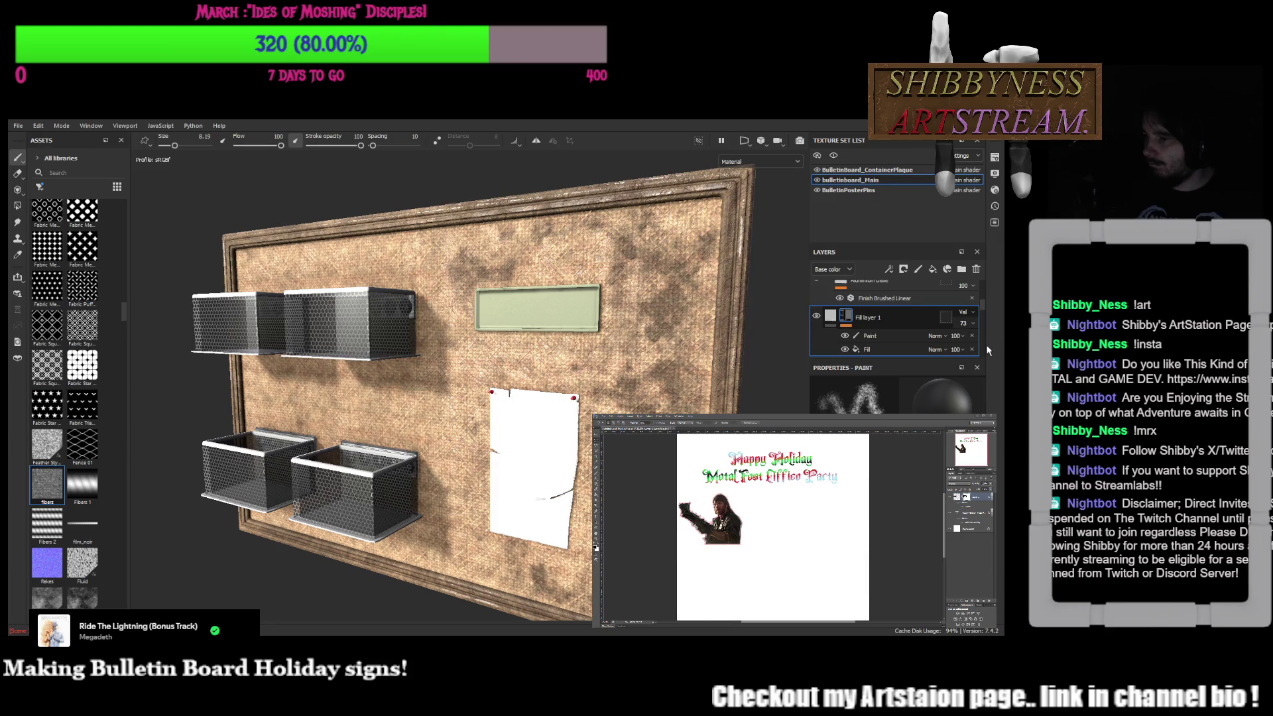
pyautogui.moveTo(990, 343); pyautogui.dragTo(982, 345)
pyautogui.moveTo(597, 358)
pyautogui.keyDown('alt'); pyautogui.mouseDown()
pyautogui.moveTo(478, 361)
pyautogui.moveTo(505, 391)
pyautogui.moveTo(585, 373)
pyautogui.mouseUp(); pyautogui.keyUp('alt')
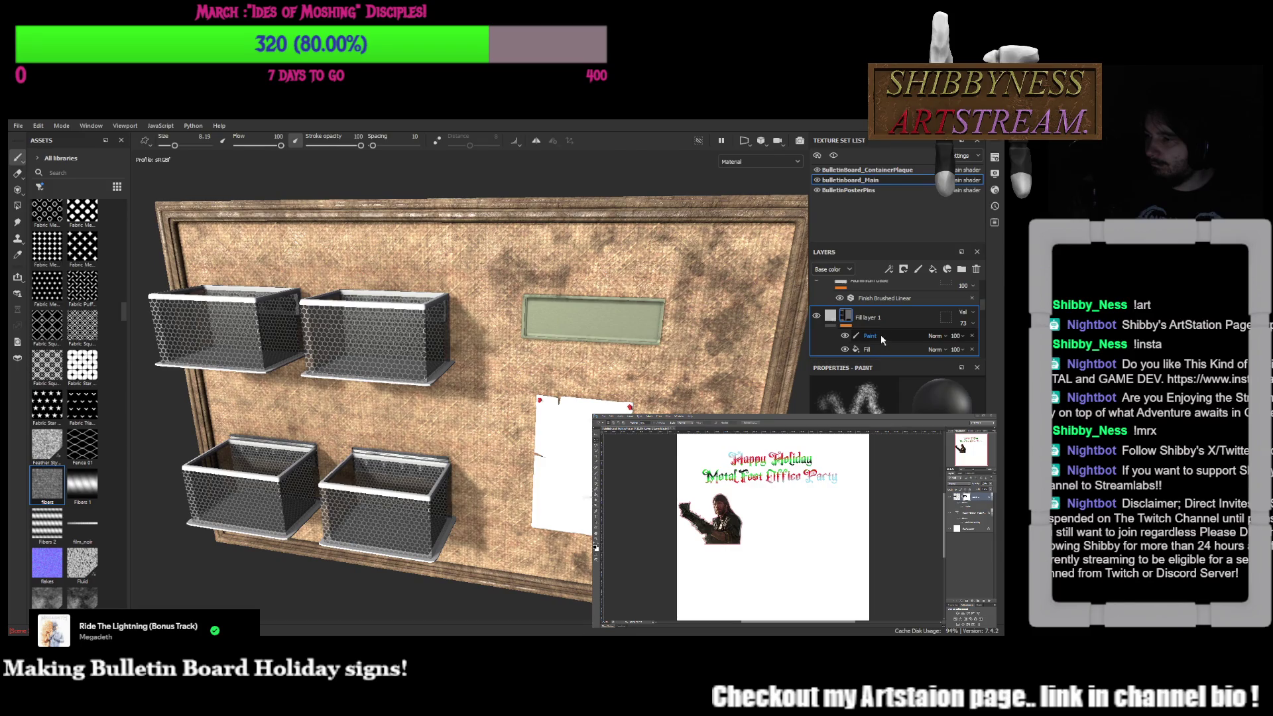
pyautogui.scroll(1, 881, 334)
pyautogui.scroll(2, 882, 322)
pyautogui.scroll(1, 883, 321)
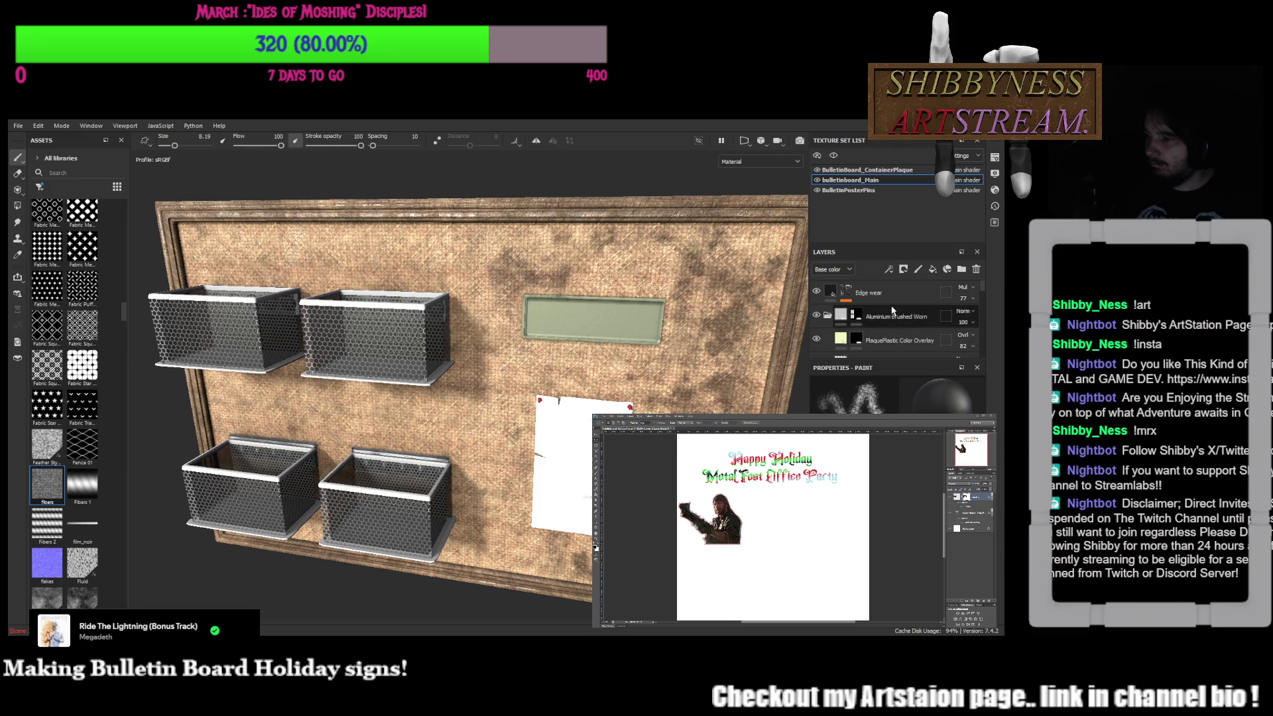
# Add a layer above Edge wear, abandon renaming it and delete it again
pyautogui.click(893, 299)
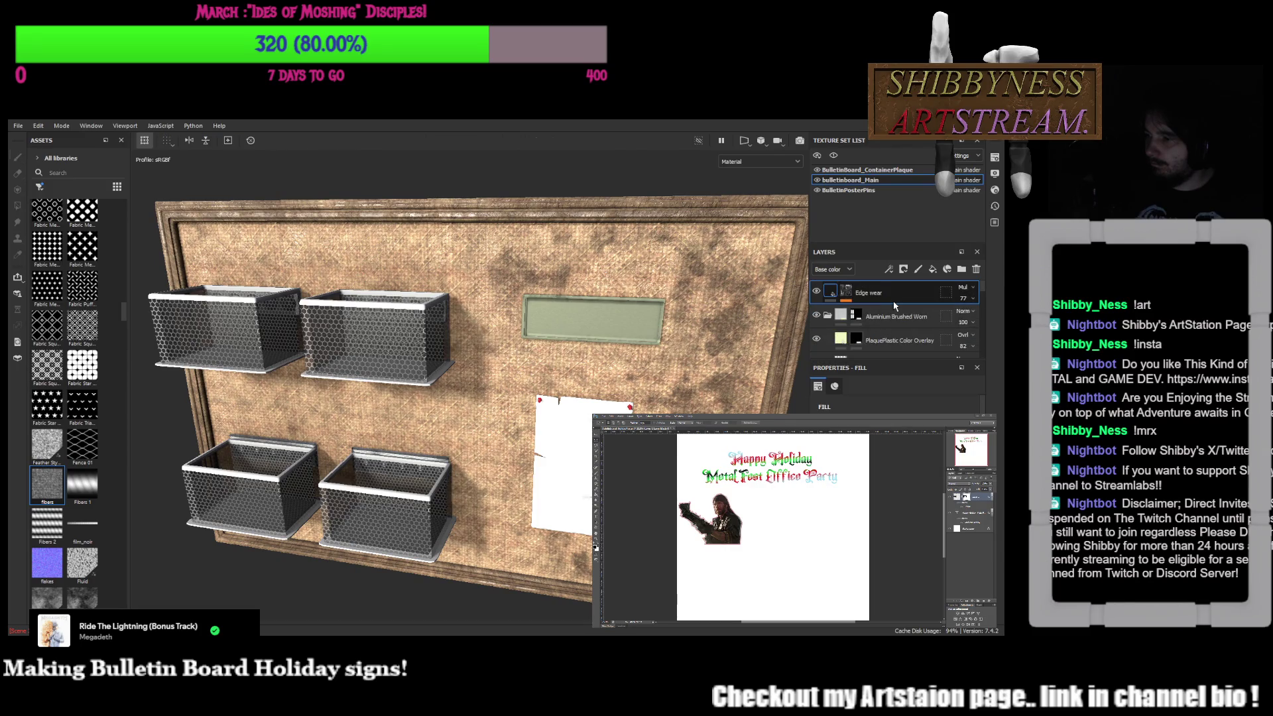
pyautogui.click(920, 271)
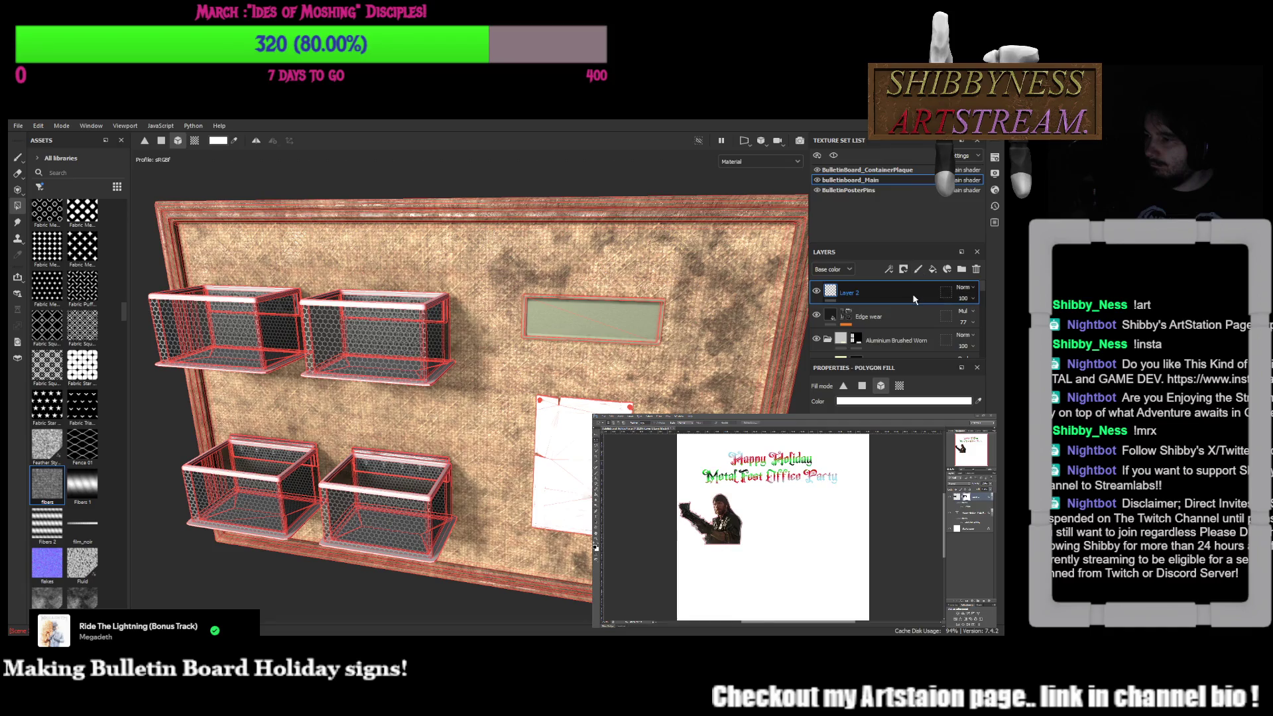
pyautogui.doubleClick(860, 294)
pyautogui.write('A')
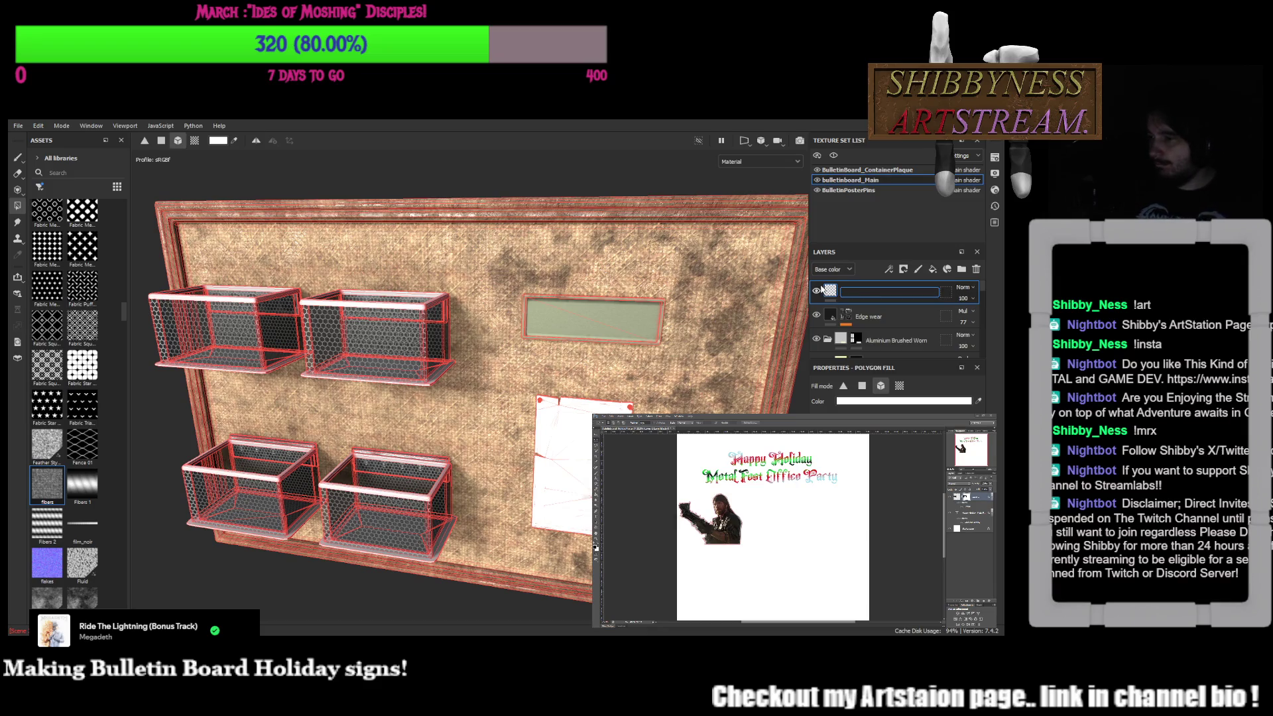
pyautogui.press('BackSpace')
pyautogui.press('Escape')
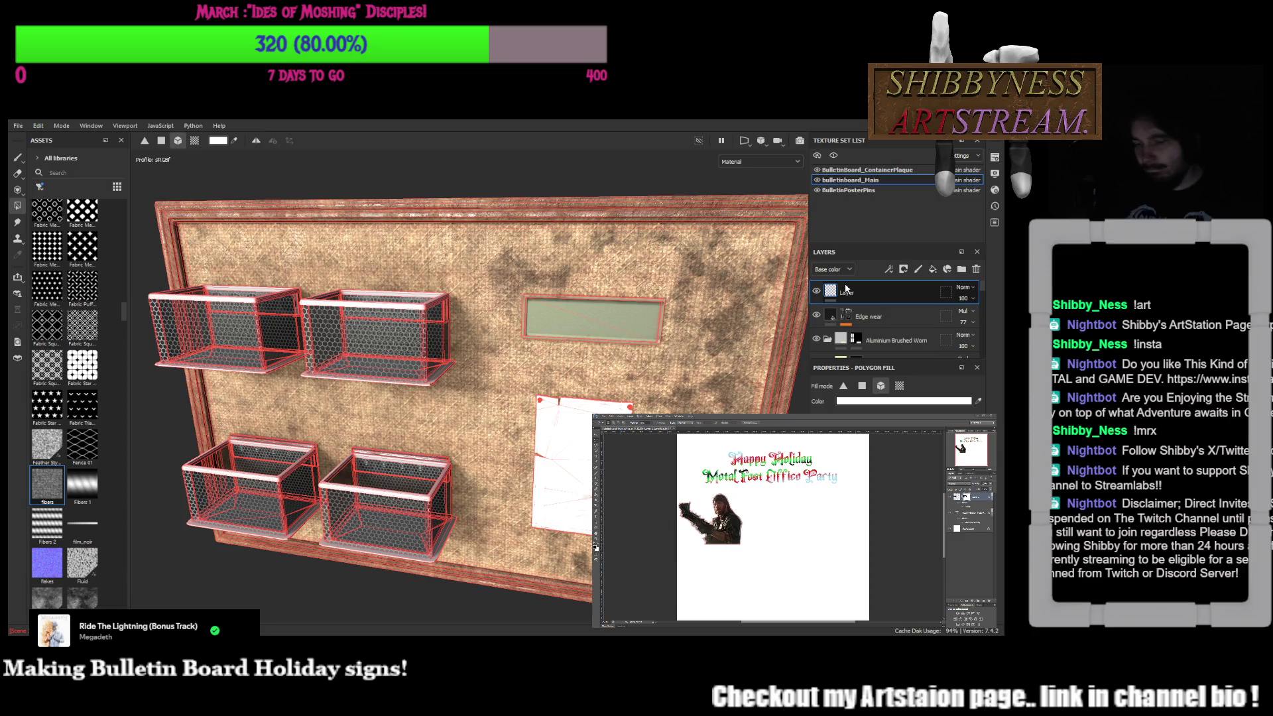
pyautogui.press('Delete')
# Add Fill layer 2 on top with a black mask, keeping its default name
pyautogui.click(931, 268)
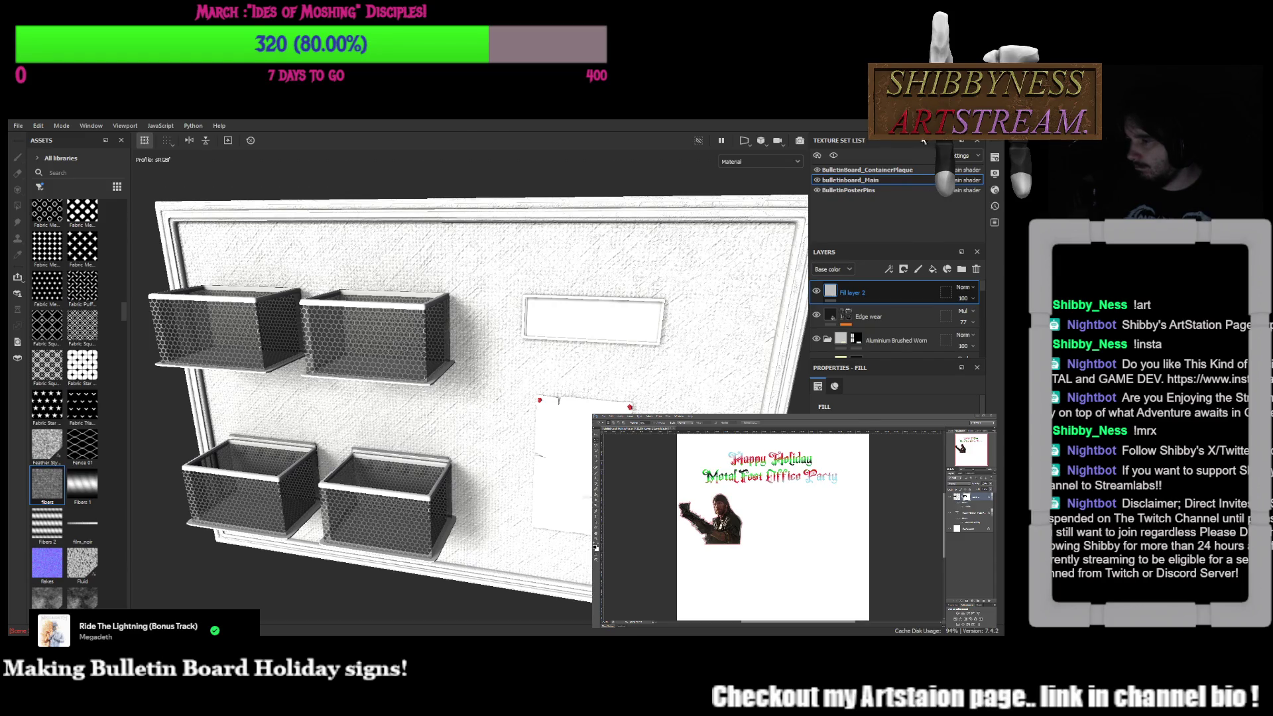
pyautogui.click(895, 308)
pyautogui.doubleClick(863, 296)
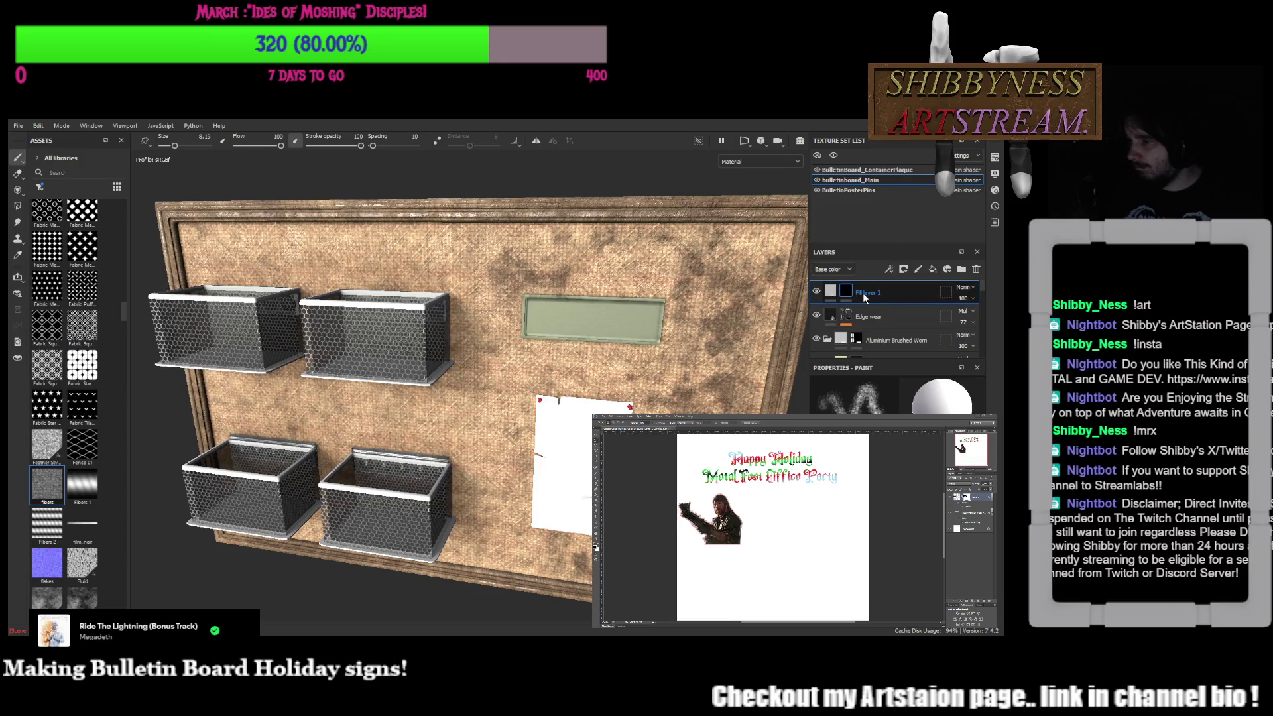
pyautogui.click(847, 295)
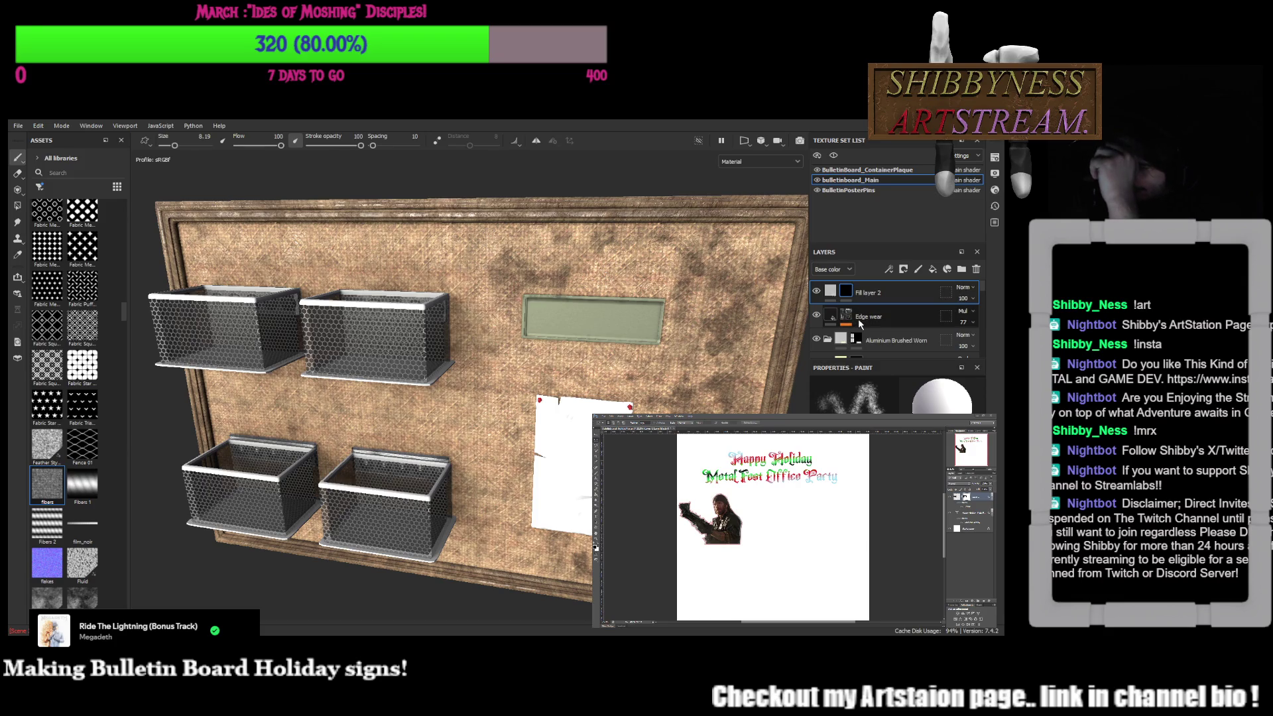
# Hide Fill layer 2, toggle Edge wear to compare the grime, then expand Edge wear's Paint and Grunge Leaks
pyautogui.click(816, 291)
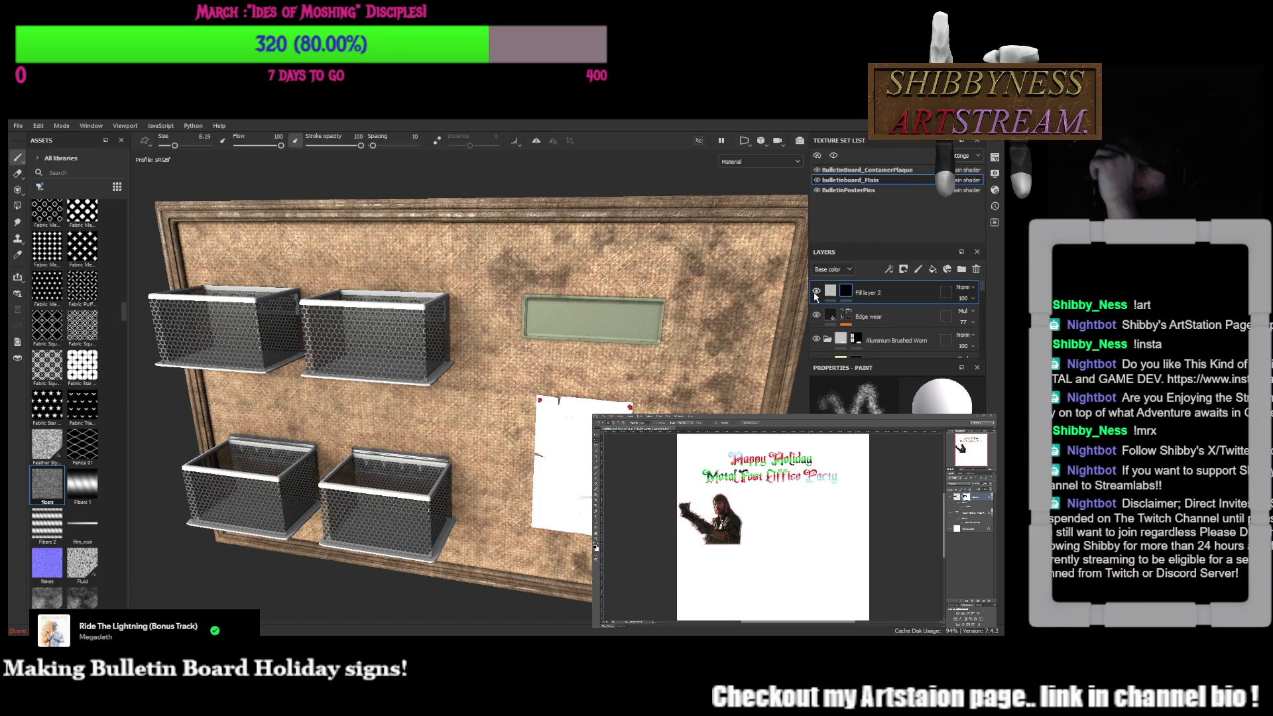
pyautogui.click(816, 317)
pyautogui.click(816, 317)
pyautogui.click(816, 316)
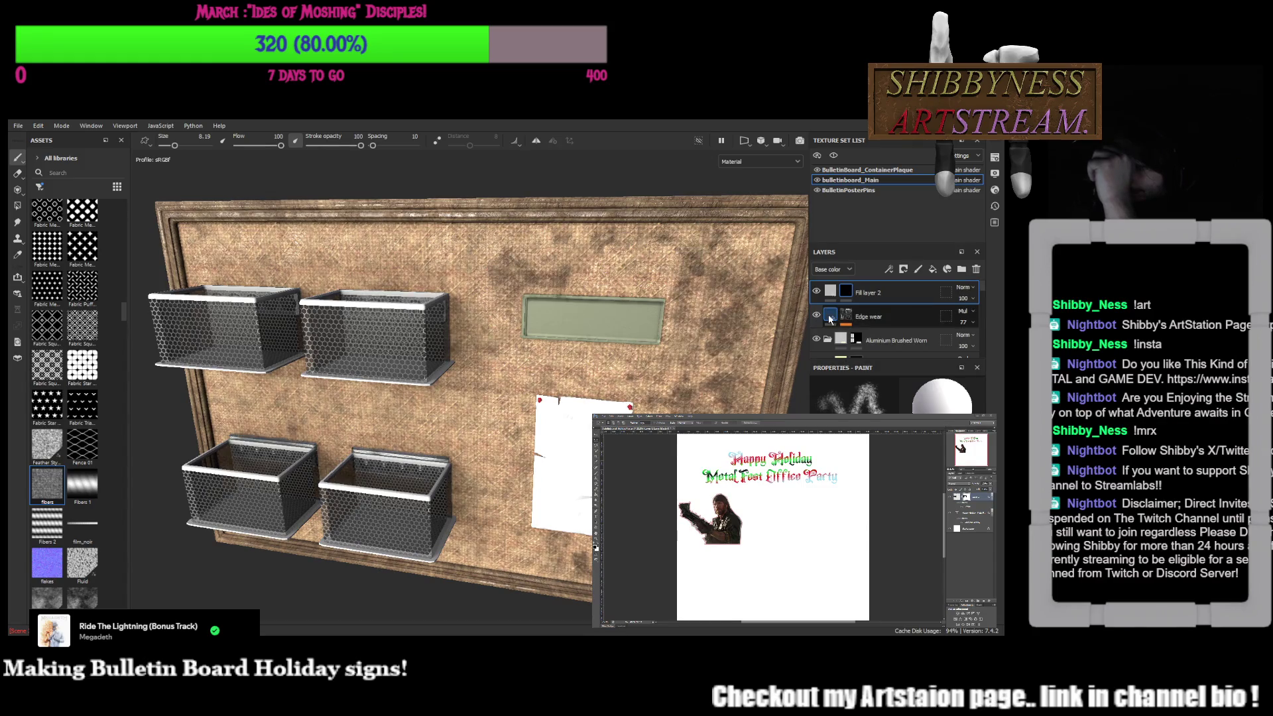
pyautogui.click(848, 321)
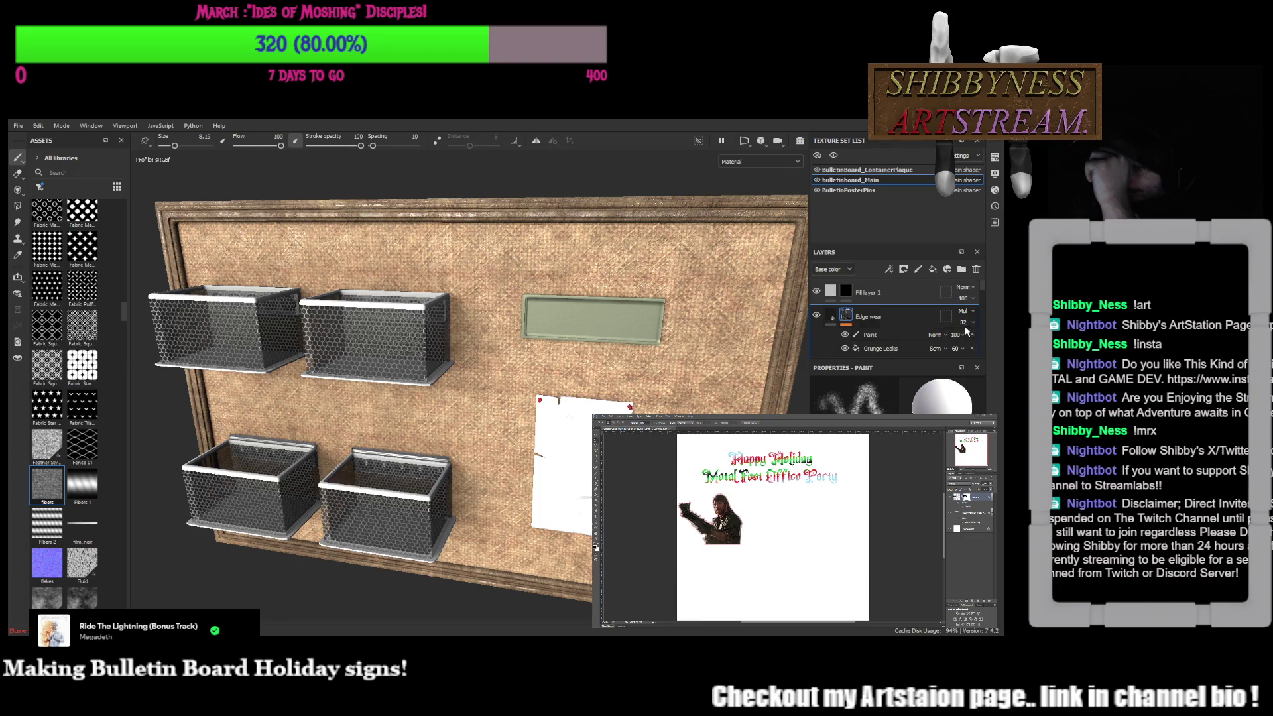
pyautogui.write('23')
# Enter lower opacity values for the Edge wear grime until it reads 46
pyautogui.press('Return')
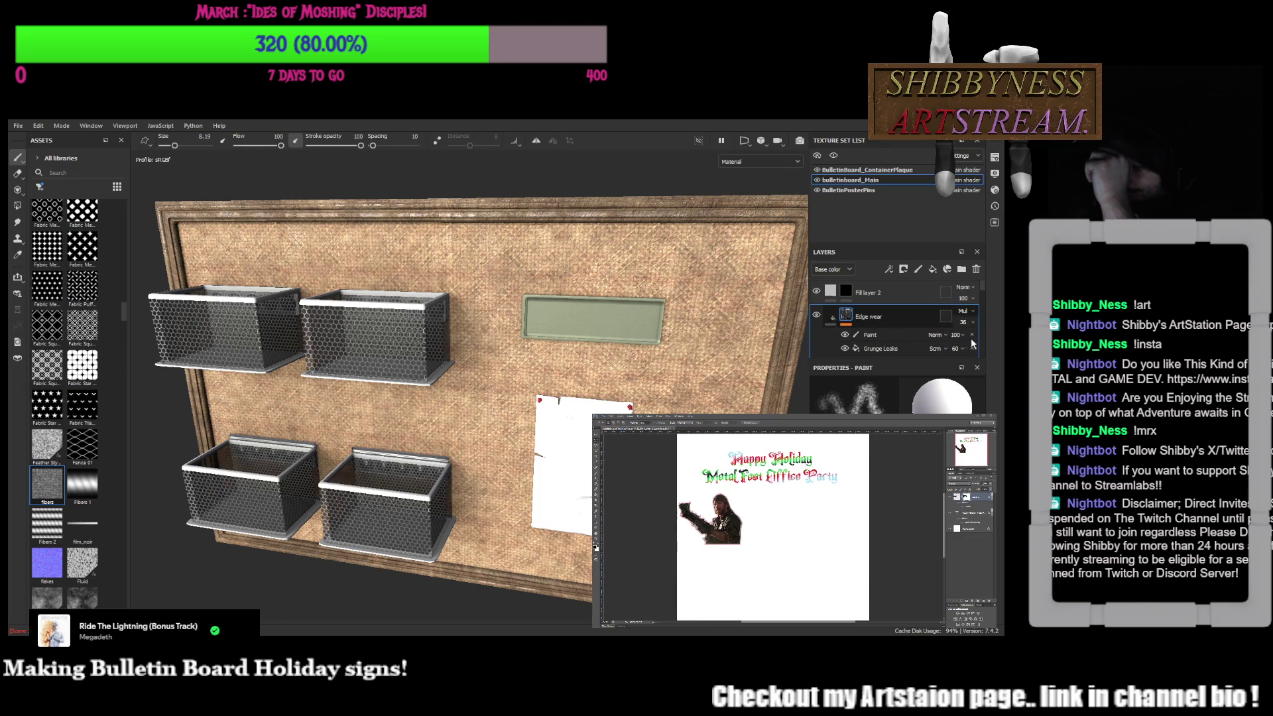
pyautogui.write('37')
pyautogui.press('Return')
pyautogui.write('35')
pyautogui.write('35')
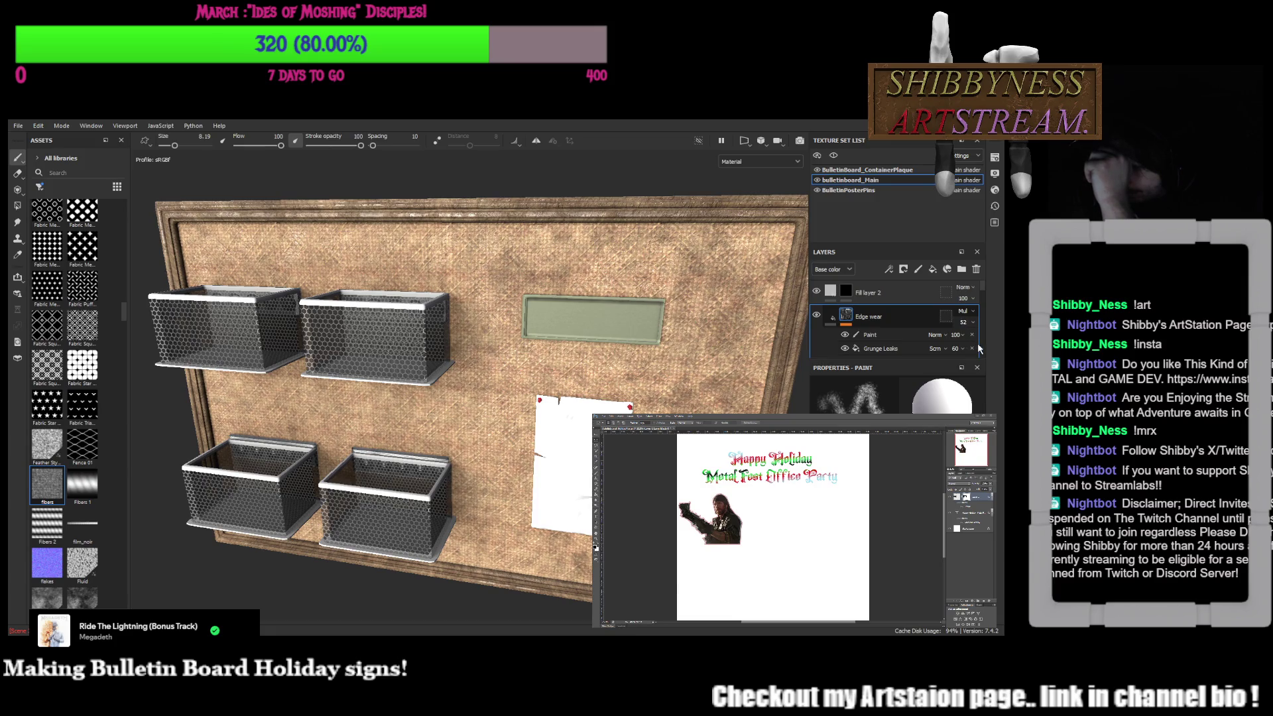
pyautogui.write('9233')
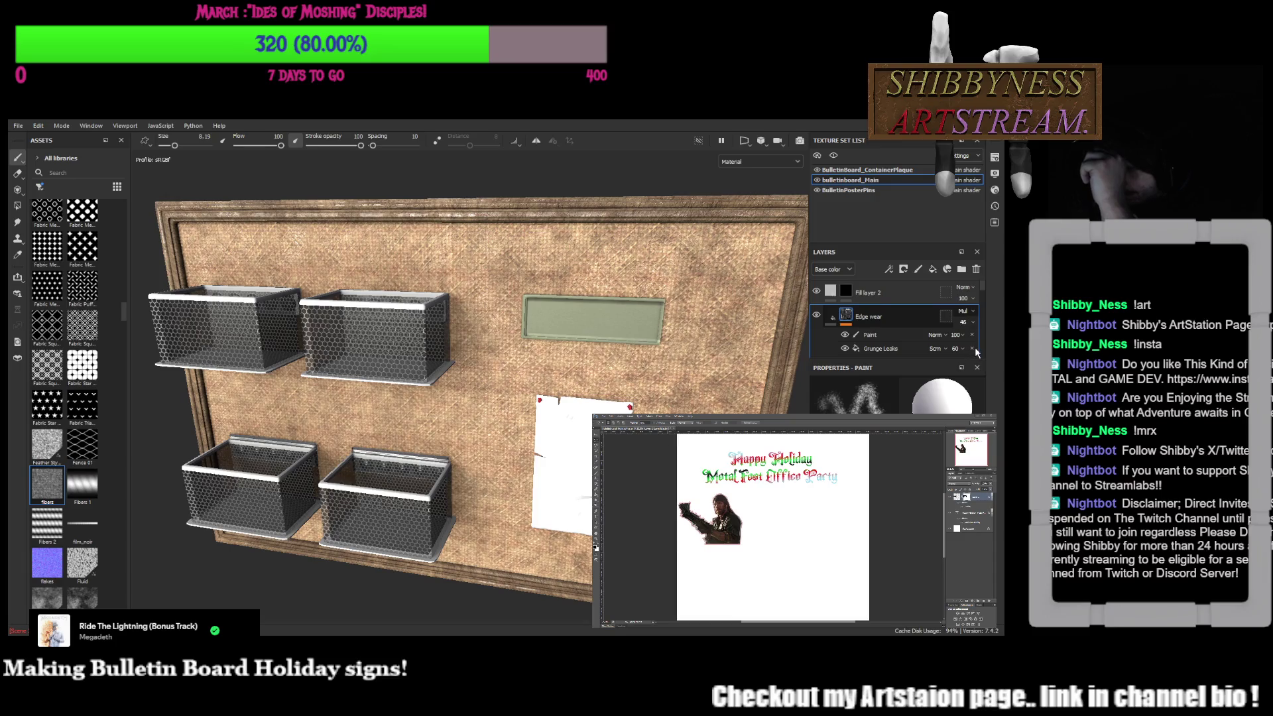
pyautogui.write('44')
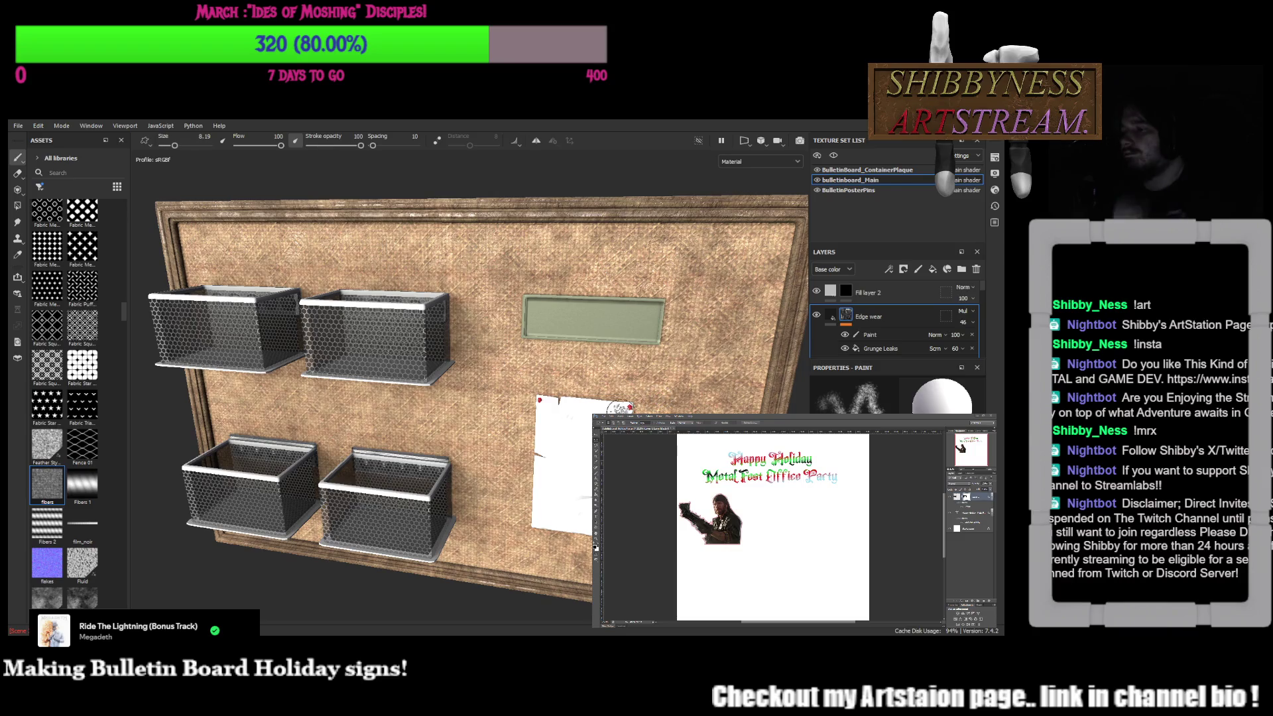
pyautogui.moveTo(497, 440)
pyautogui.keyDown('alt'); pyautogui.mouseDown()
pyautogui.moveTo(492, 419)
pyautogui.moveTo(502, 426)
pyautogui.moveTo(513, 401)
pyautogui.mouseUp(); pyautogui.keyUp('alt')
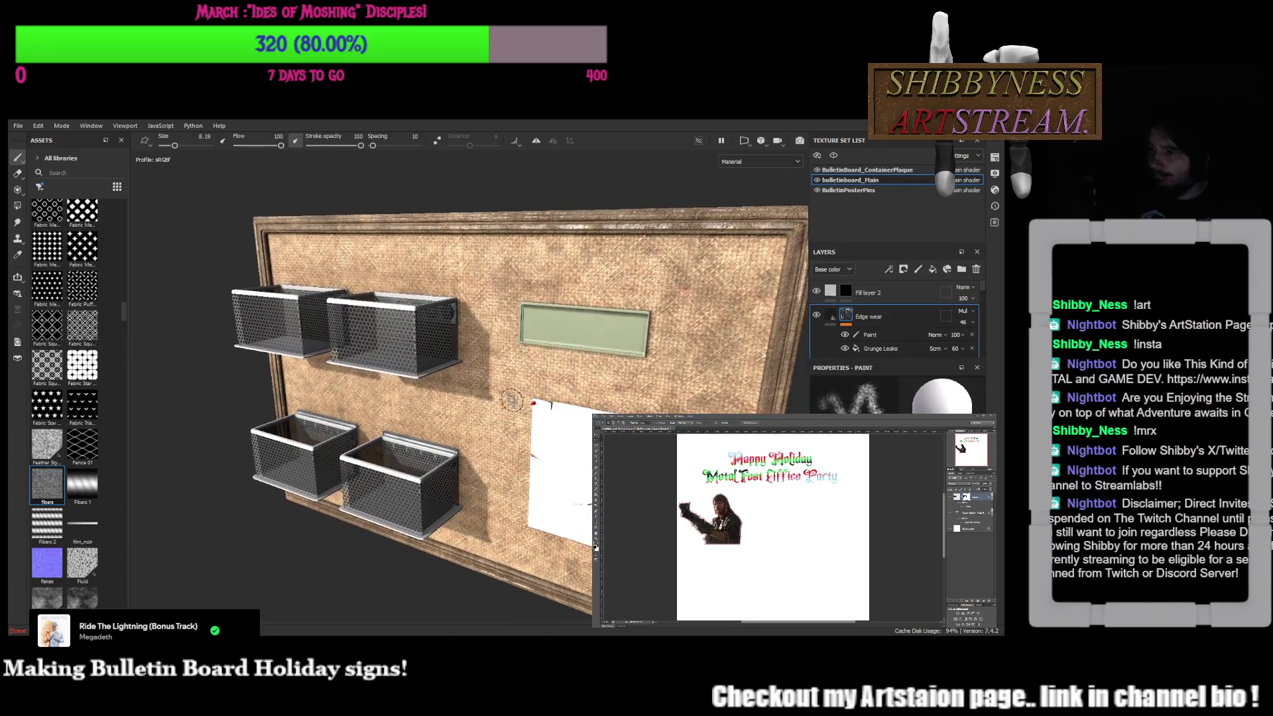
# Select Fill layer 2 and its mask, then undo to remove the black mask
pyautogui.click(844, 295)
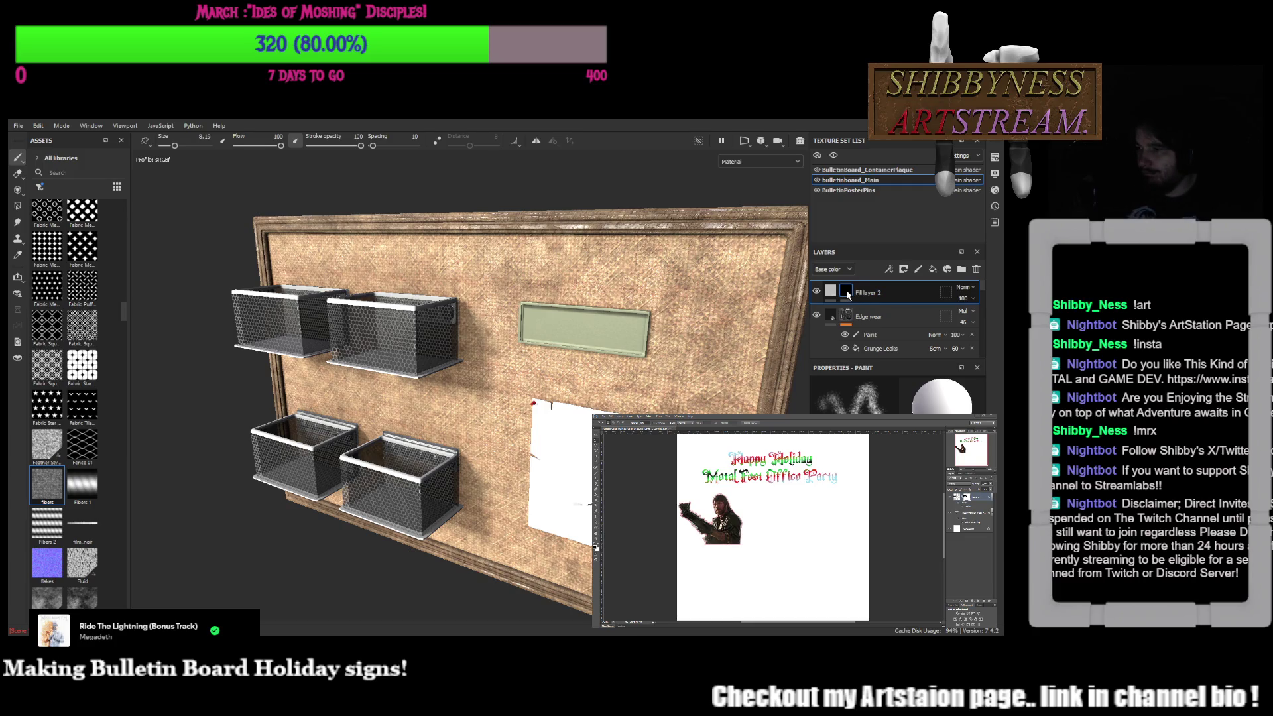
pyautogui.click(846, 293)
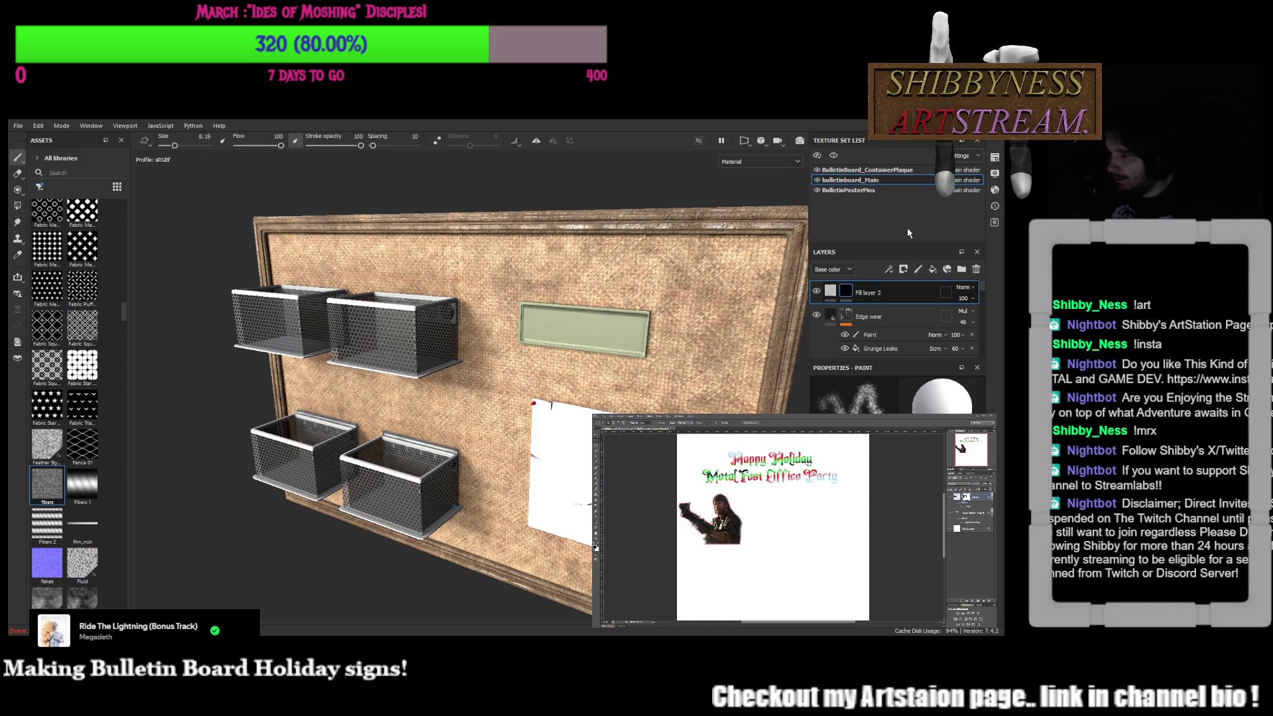
pyautogui.hotkey('ctrl', 'z')
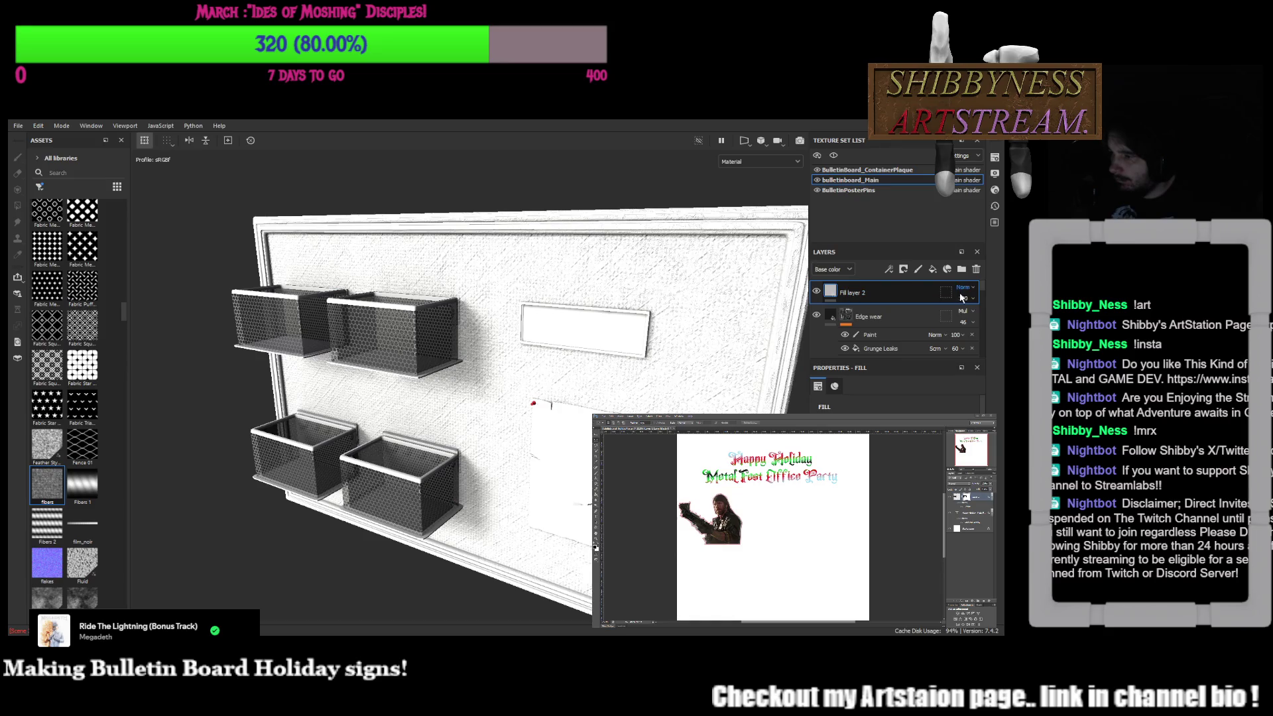
pyautogui.scroll(-1, 964, 303)
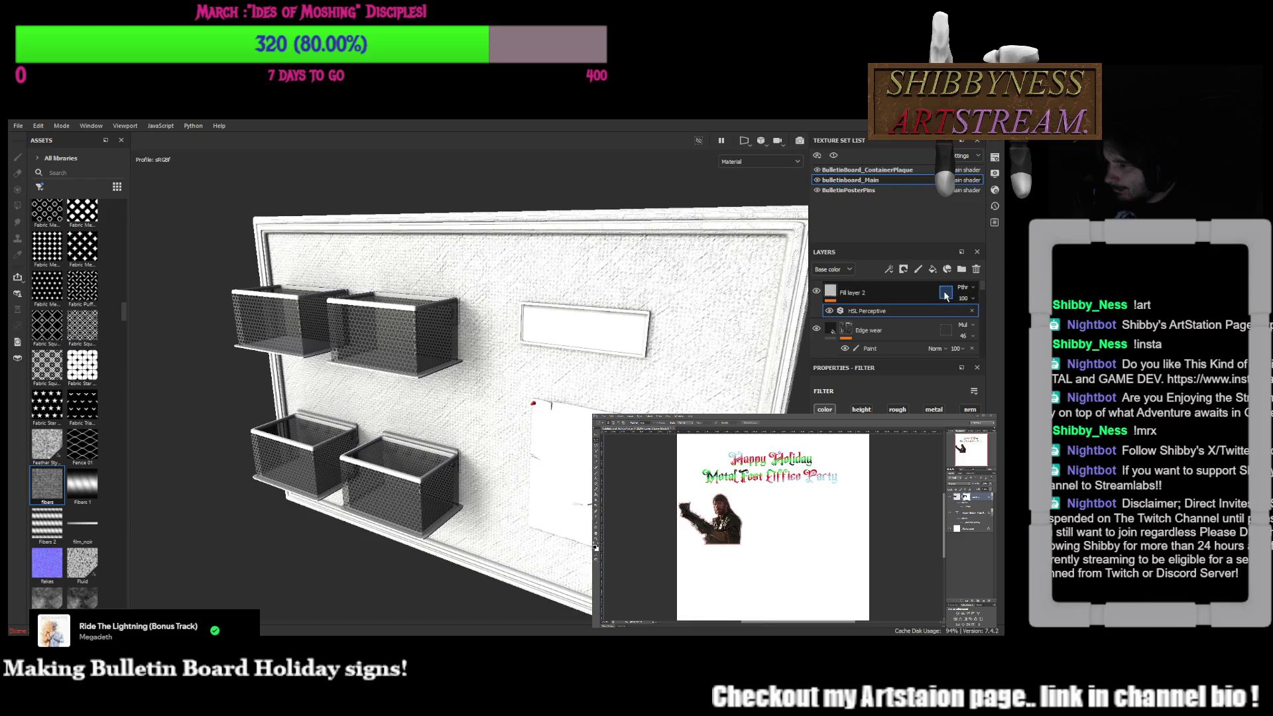
# Lower Fill layer 2's opacity, remove its HSL Perceptive effect, delete the layer and add Layer 2 above Edge wear
pyautogui.moveTo(975, 318); pyautogui.dragTo(980, 320)
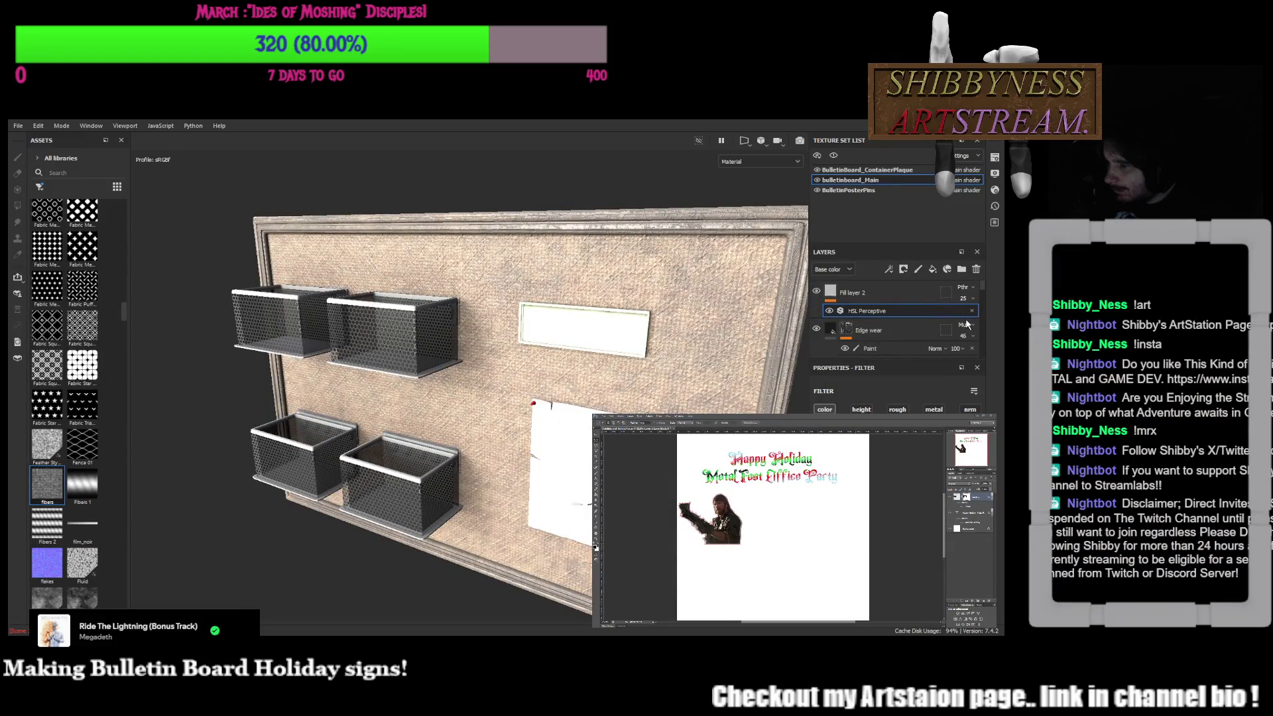
pyautogui.click(831, 294)
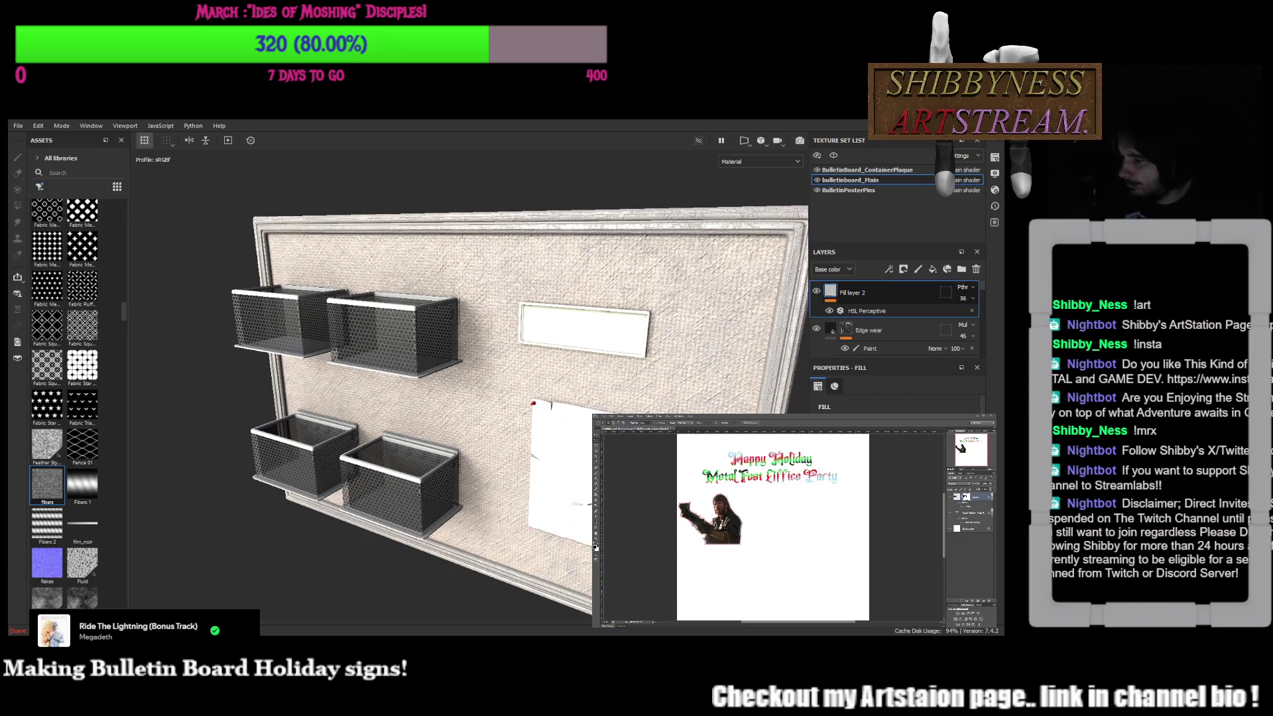
pyautogui.doubleClick(849, 294)
pyautogui.click(972, 312)
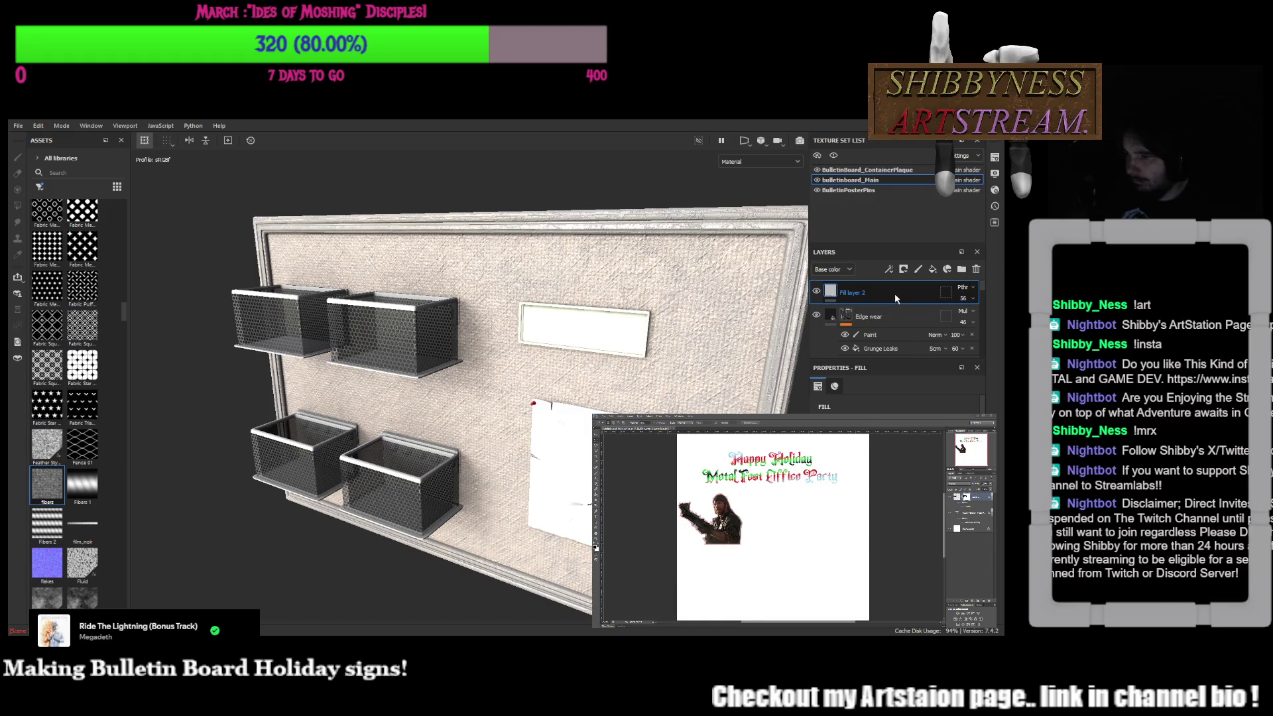
pyautogui.press('Delete')
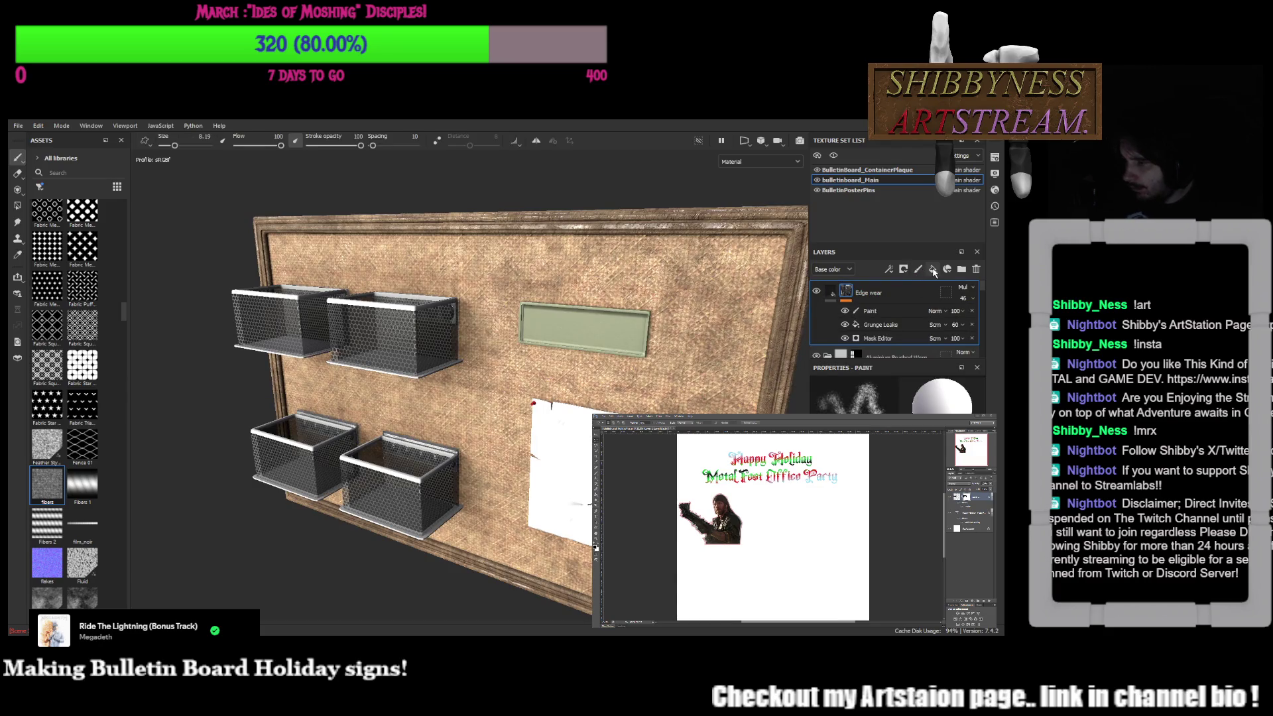
pyautogui.click(918, 270)
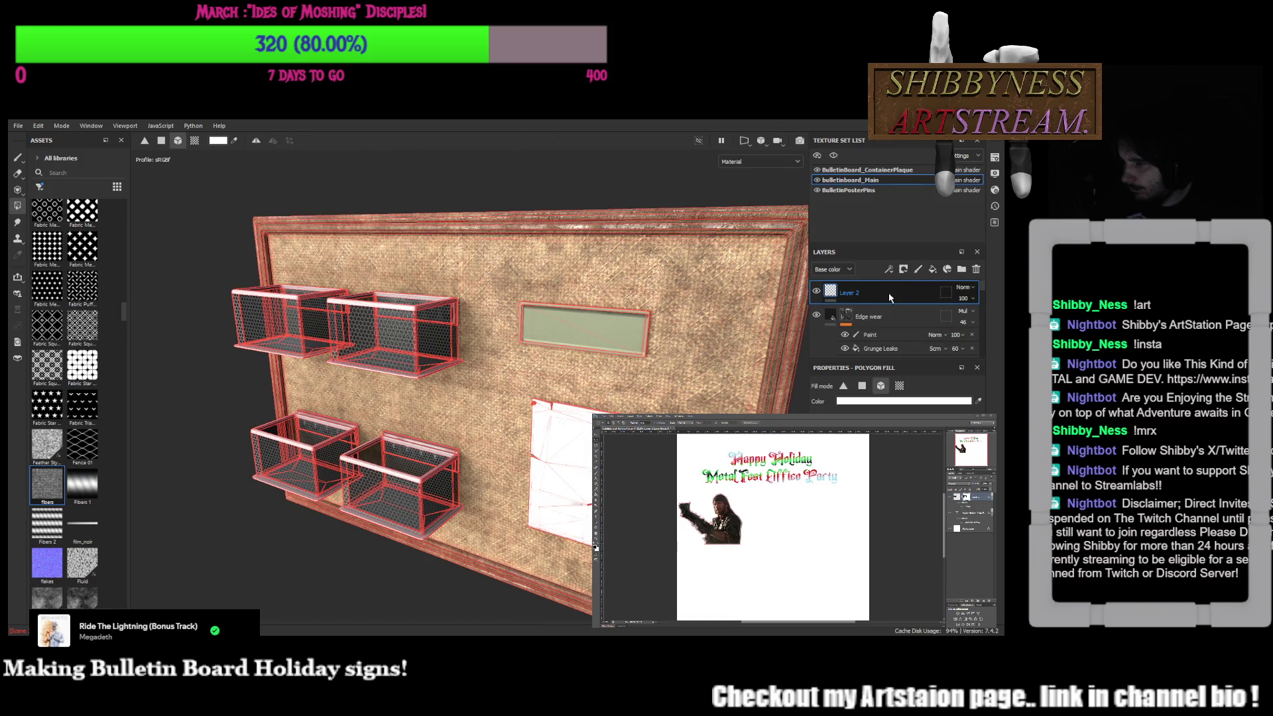
# Add an HSL Perceptive filter effect to Layer 2 with Passthrough blending
pyautogui.press('1')
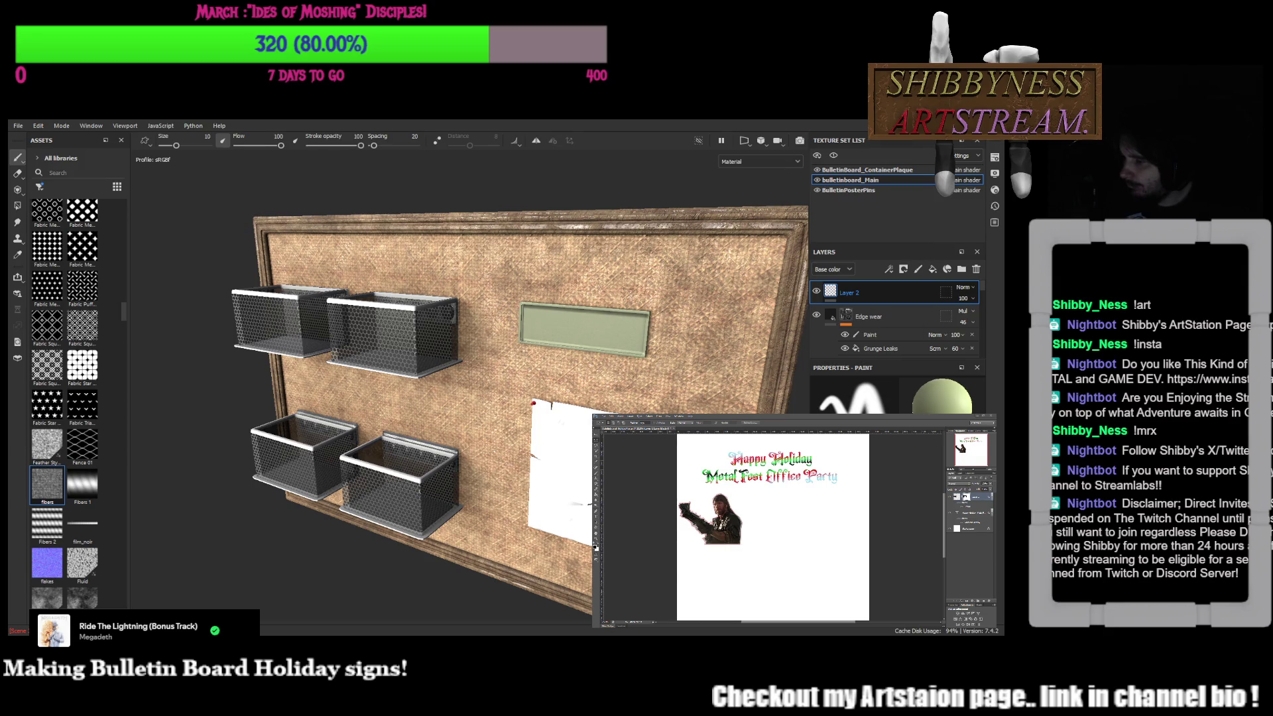
pyautogui.click(889, 269)
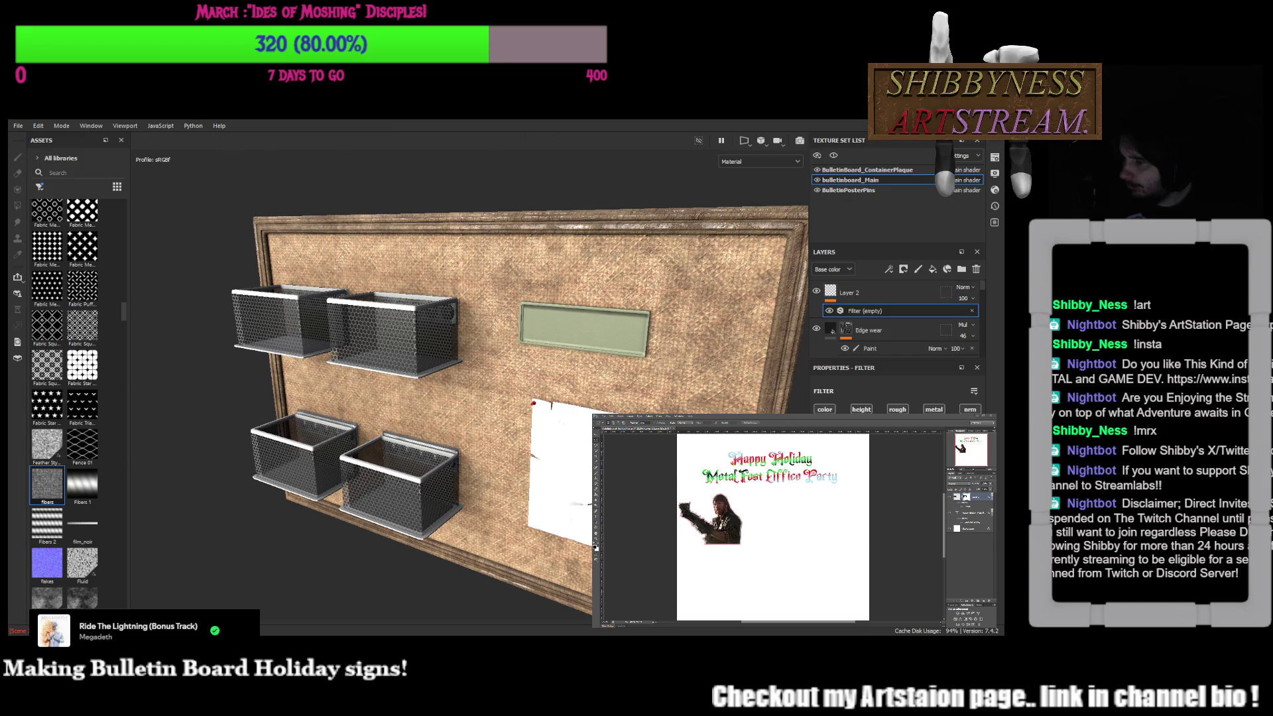
pyautogui.click(962, 296)
pyautogui.scroll(-1, 963, 297)
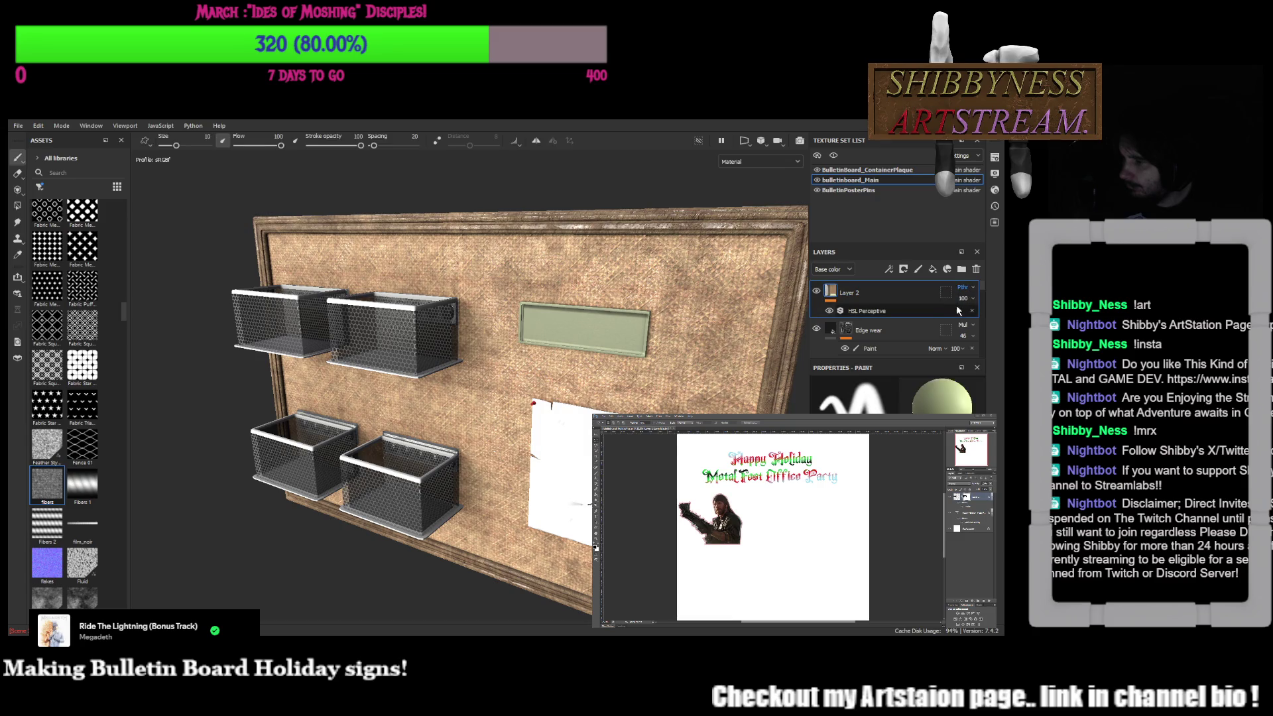
pyautogui.click(881, 311)
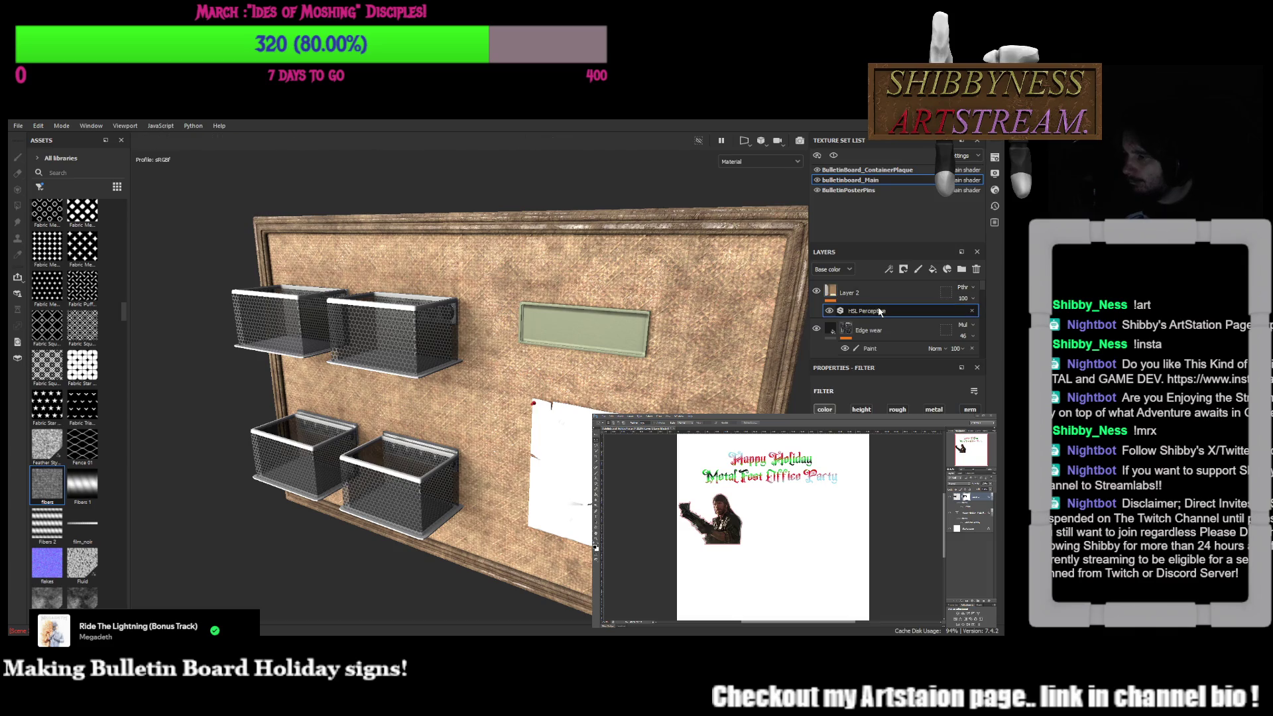
pyautogui.click(860, 294)
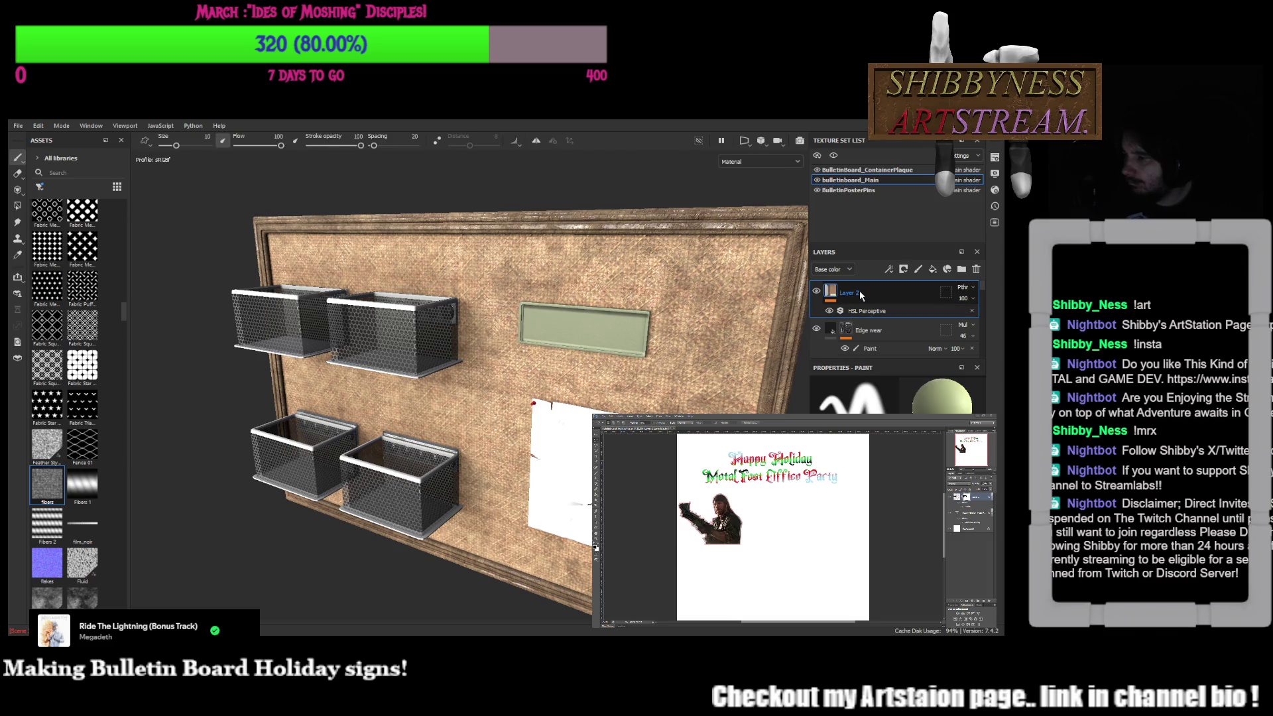
# Rename Layer 2 to HSL and reopen the HSL Perceptive filter settings
pyautogui.doubleClick(860, 292)
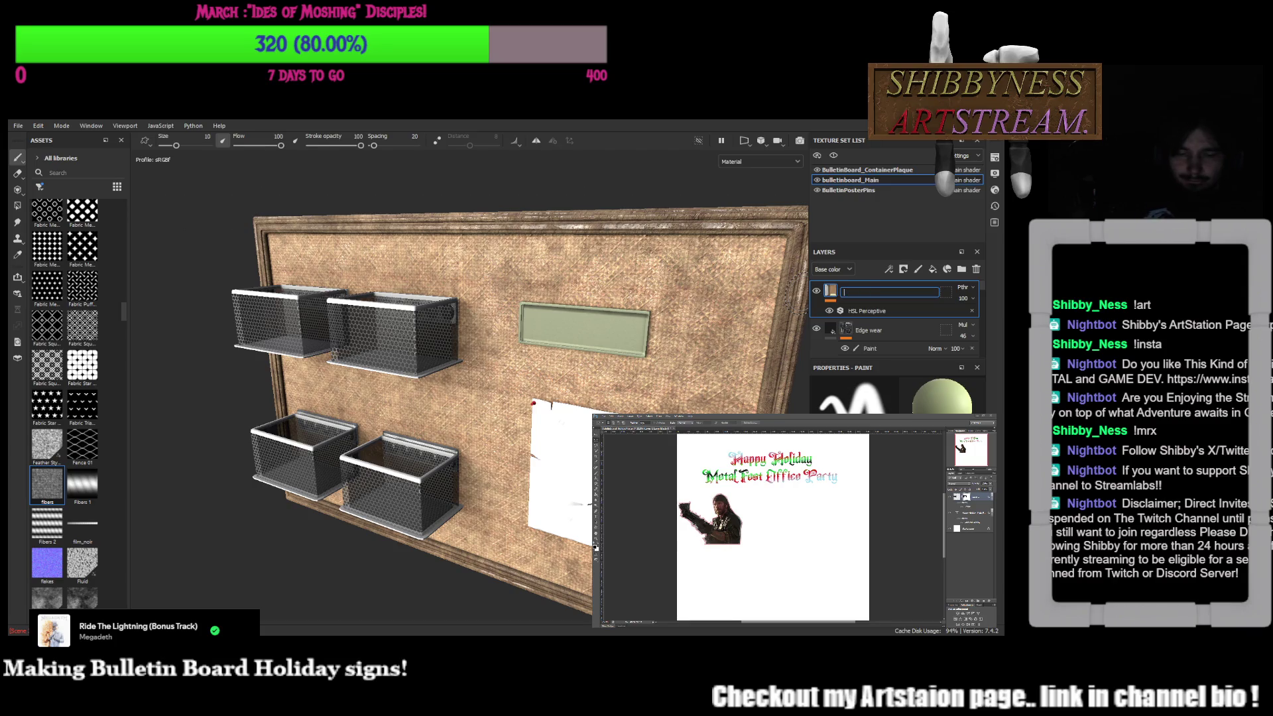
pyautogui.write('HSL')
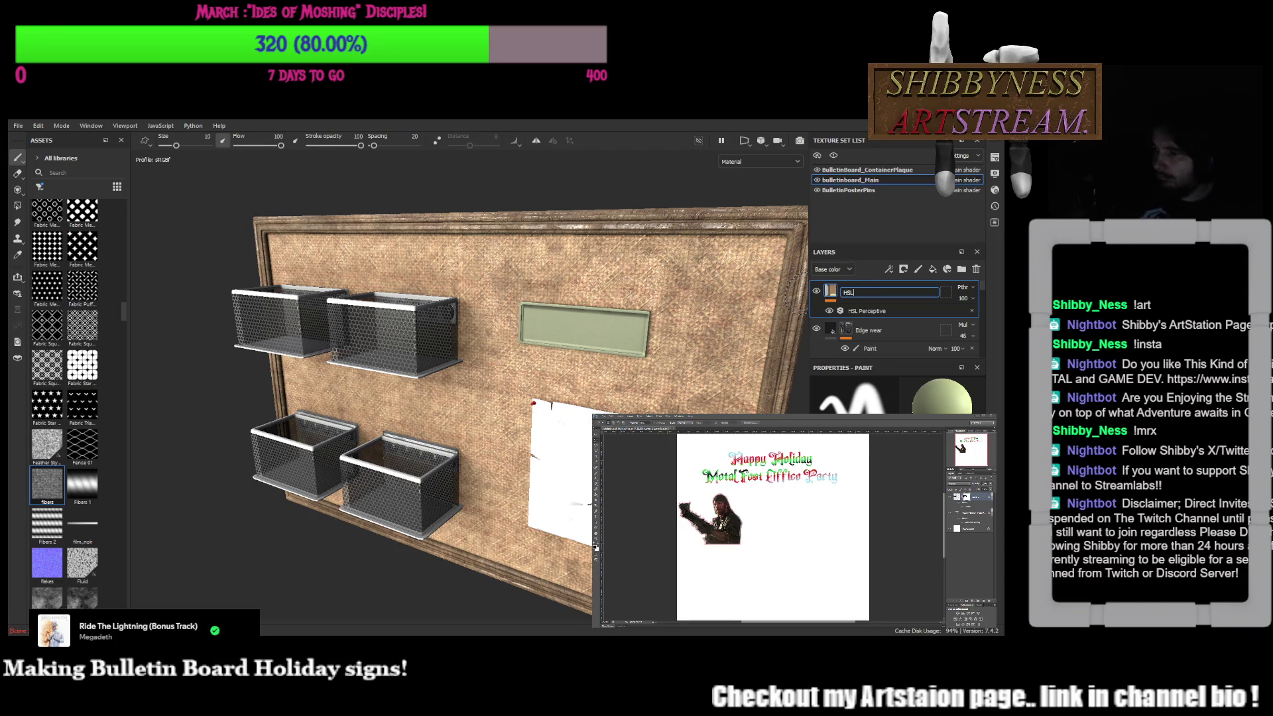
pyautogui.press('Return')
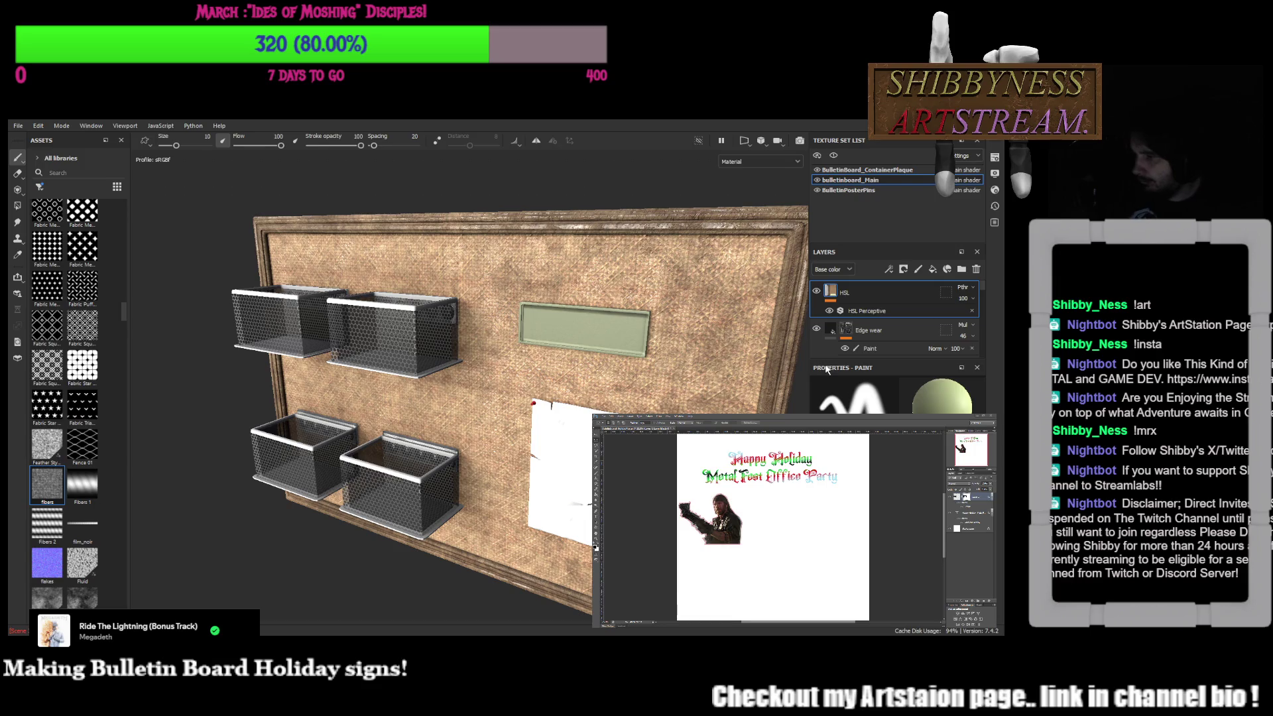
pyautogui.click(877, 313)
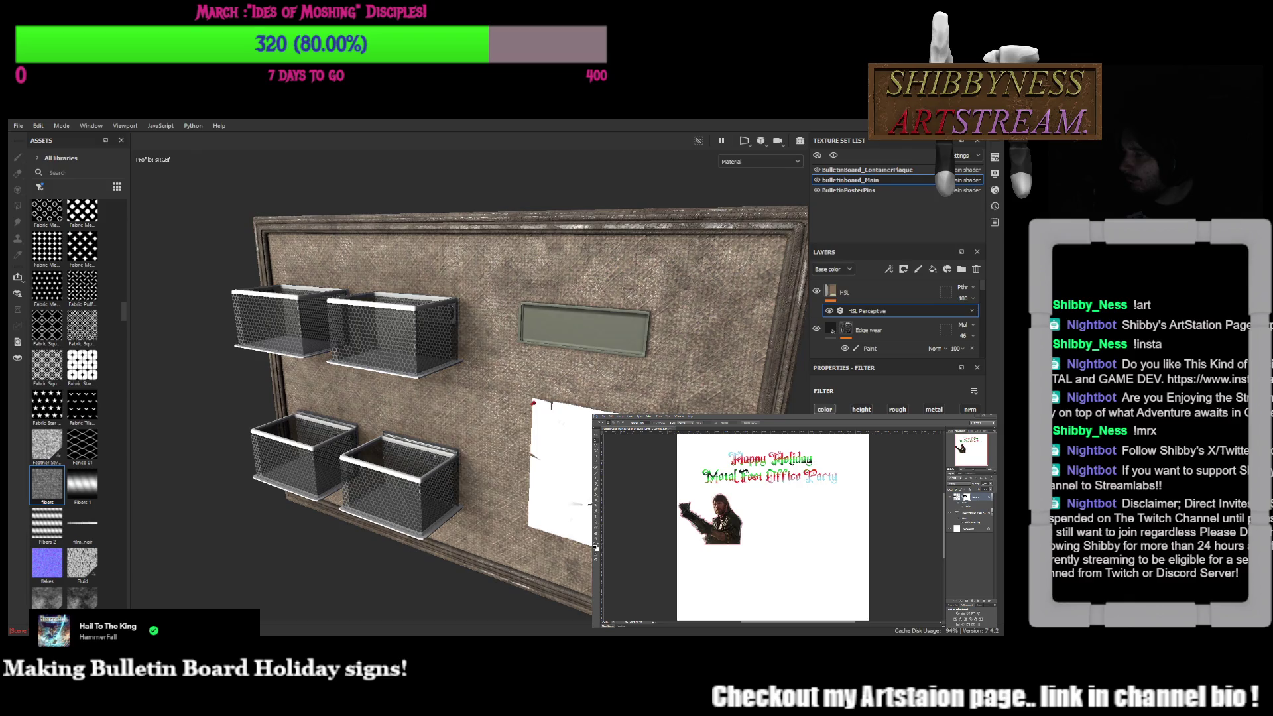
# Add a mask to the HSL layer, undo its inversion, and turn the board frontal
pyautogui.click(891, 293)
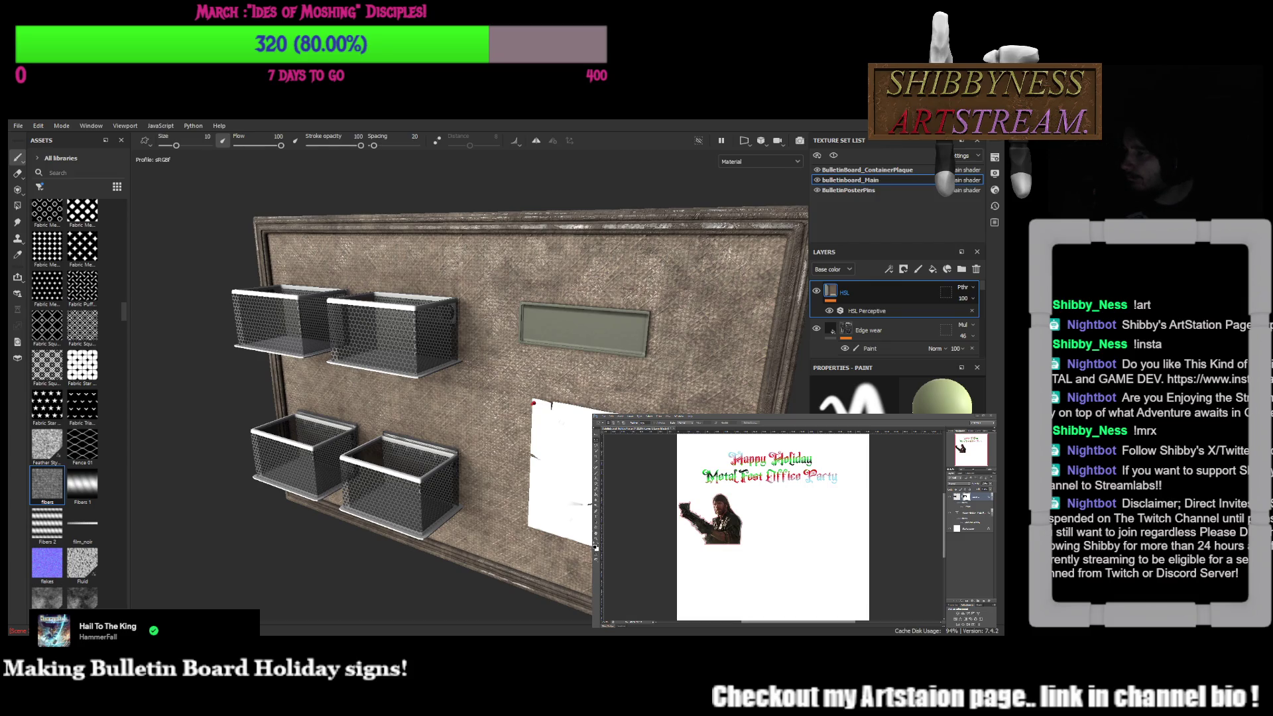
pyautogui.click(855, 294)
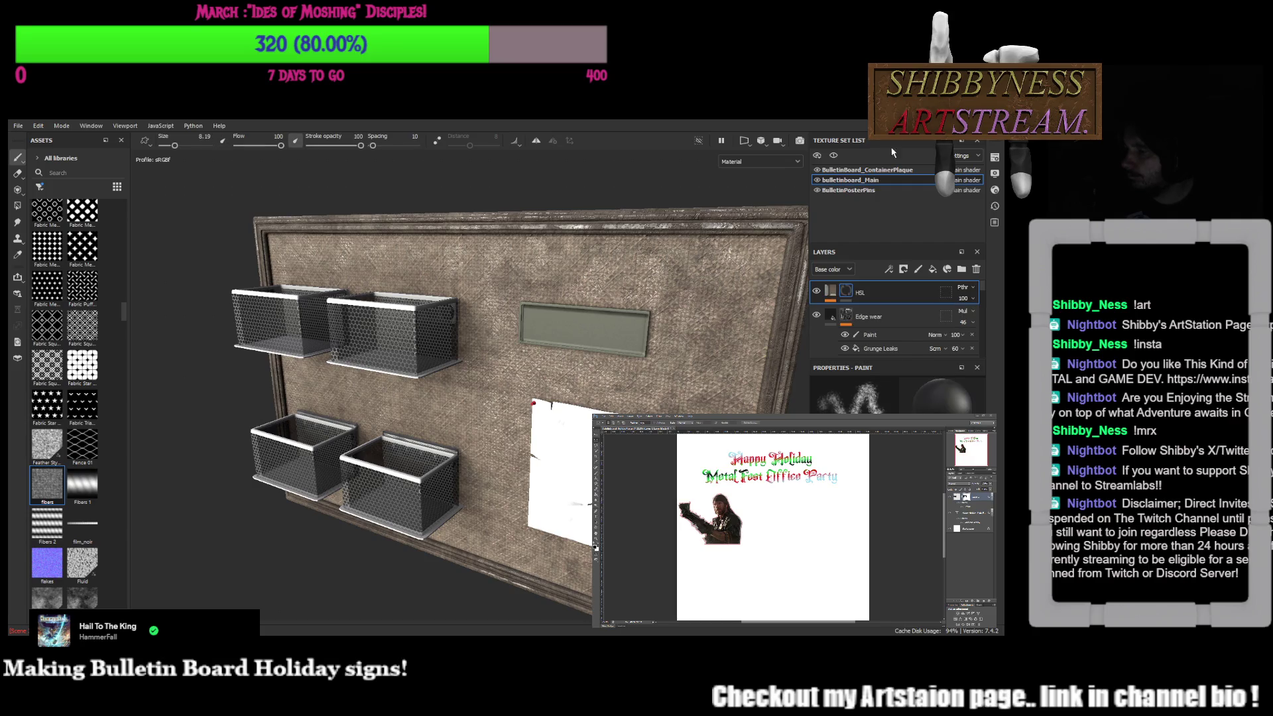
pyautogui.click(866, 296)
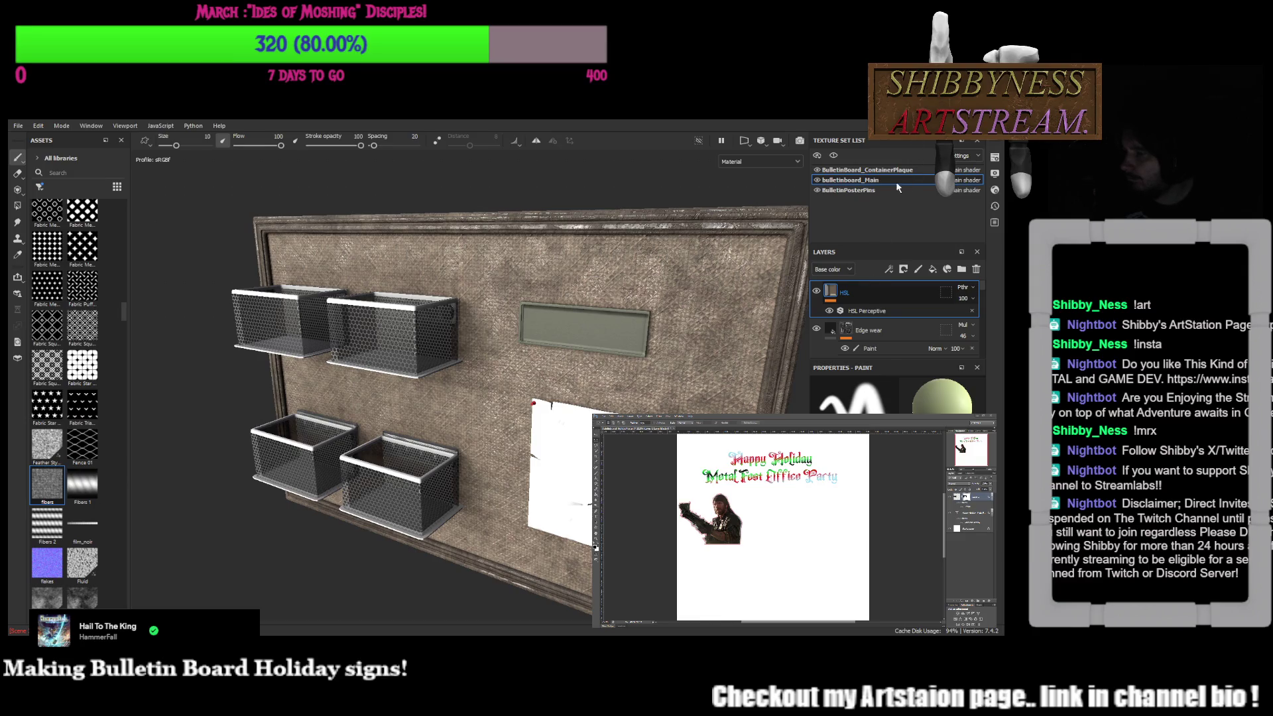
pyautogui.hotkey('ctrl', 'z')
pyautogui.moveTo(627, 320)
pyautogui.keyDown('alt'); pyautogui.mouseDown()
pyautogui.moveTo(673, 305)
pyautogui.moveTo(676, 289)
pyautogui.mouseUp(); pyautogui.keyUp('alt')
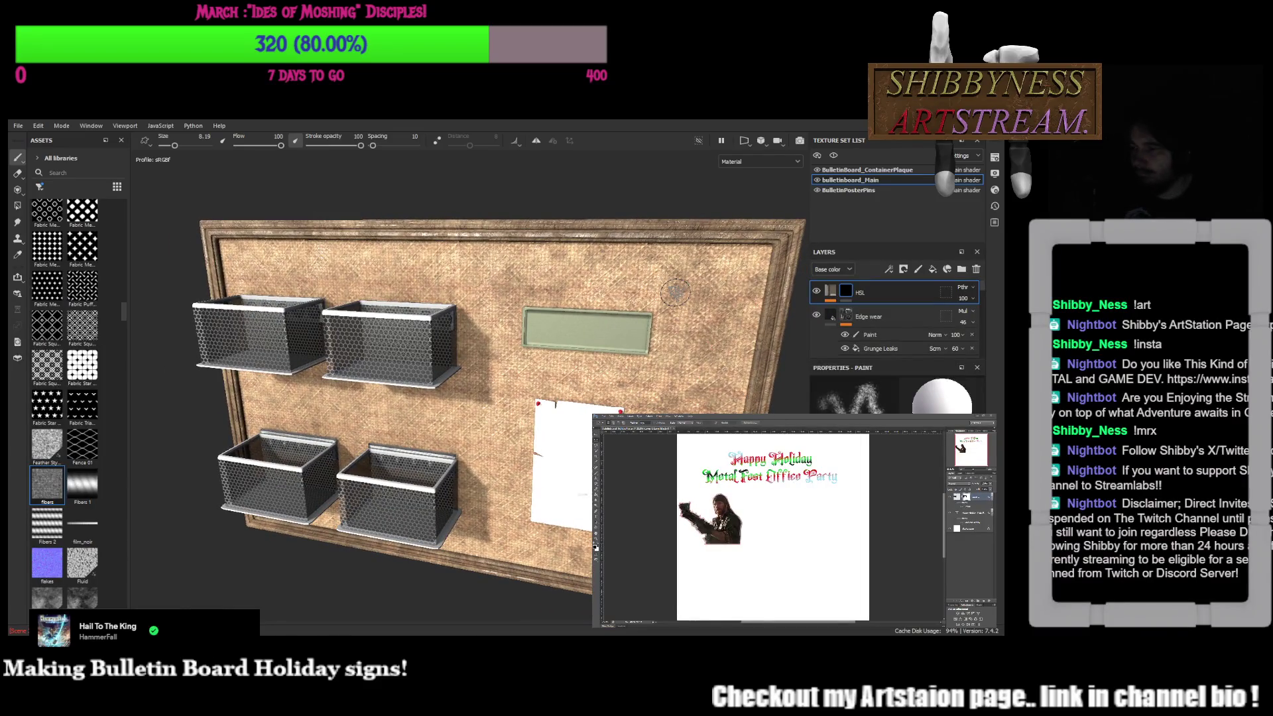
# Show the split 3D/2D view with F1 and switch to the Polygon Fill tool
pyautogui.press('F1')
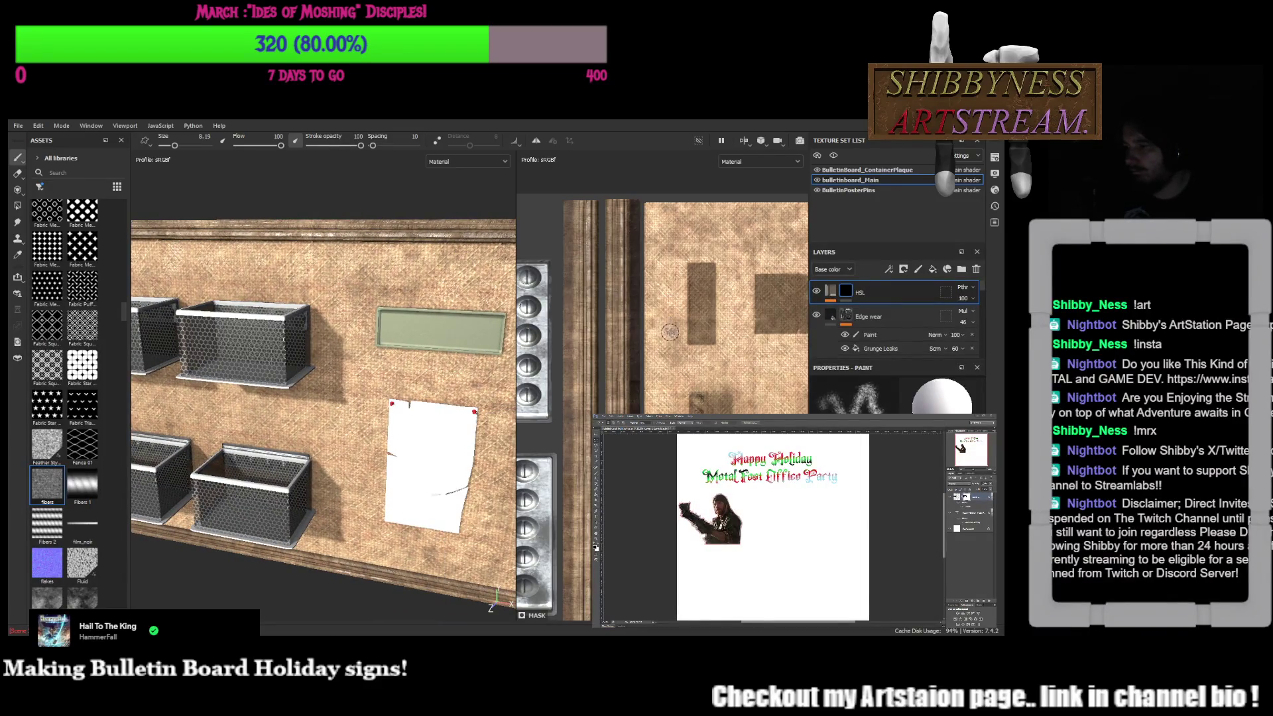
pyautogui.scroll(-3, 649, 389)
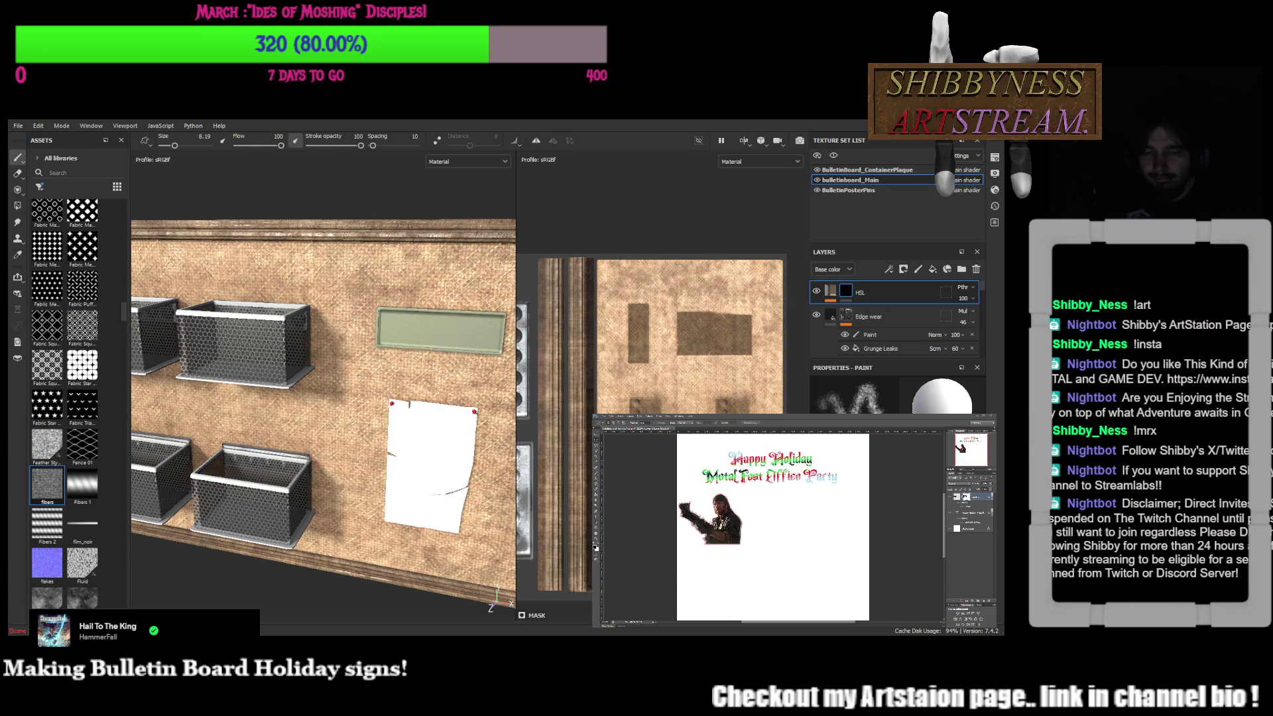
pyautogui.press('4')
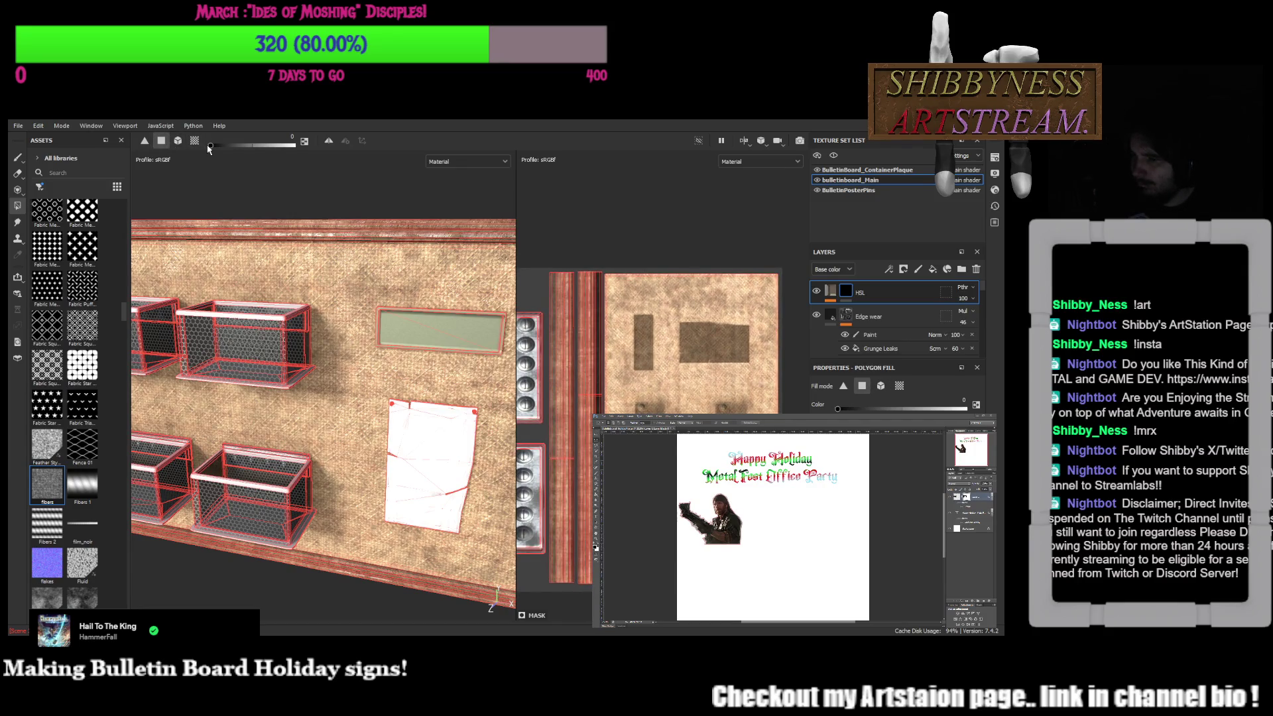
# In mask view, polygon-fill the burlap faces of the HSL mask white in the 2D view
pyautogui.moveTo(614, 261)
pyautogui.mouseDown()
pyautogui.moveTo(743, 297)
pyautogui.moveTo(787, 412)
pyautogui.mouseUp()
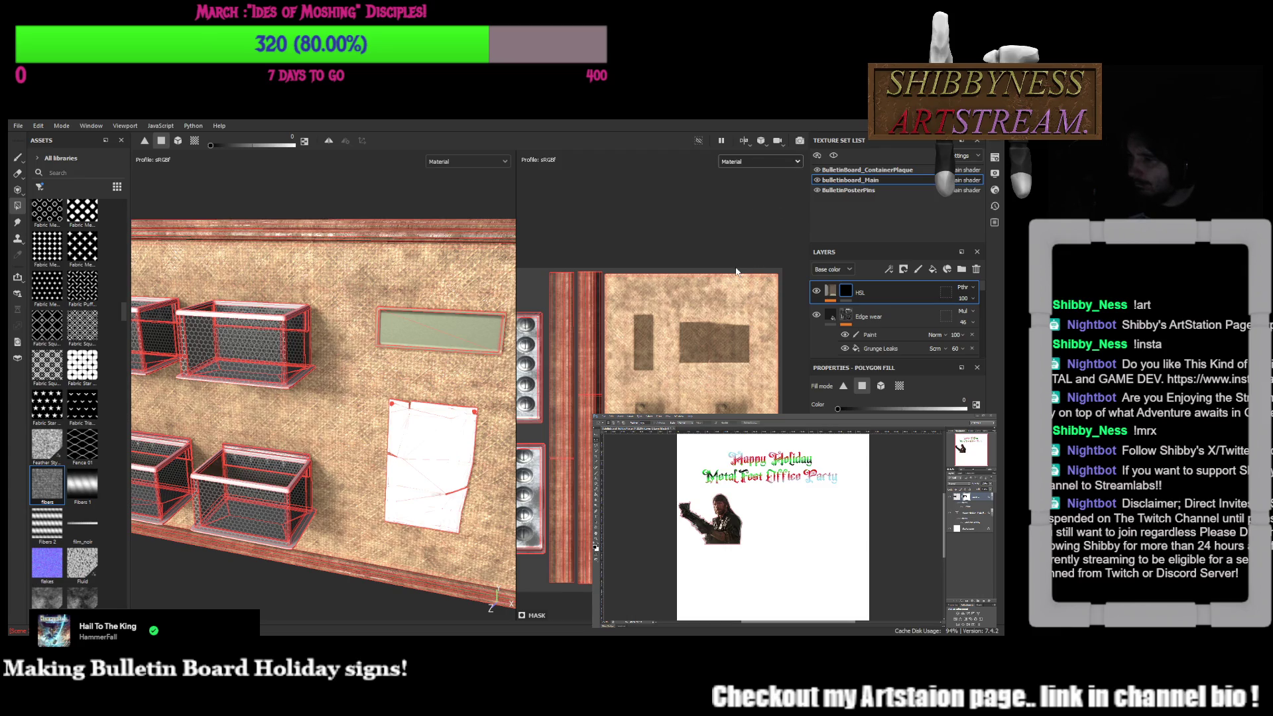
pyautogui.press('m')
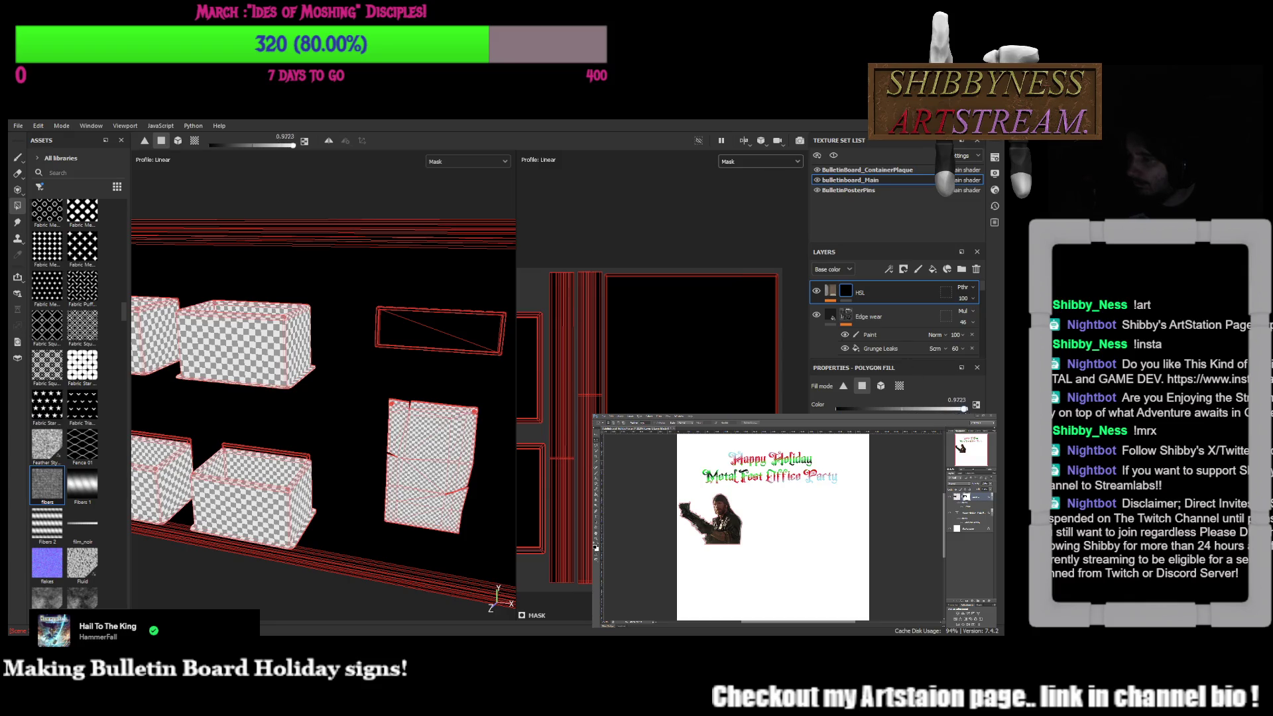
pyautogui.click(681, 276)
pyautogui.moveTo(674, 262)
pyautogui.mouseDown()
pyautogui.moveTo(698, 338)
pyautogui.moveTo(805, 414)
pyautogui.mouseUp()
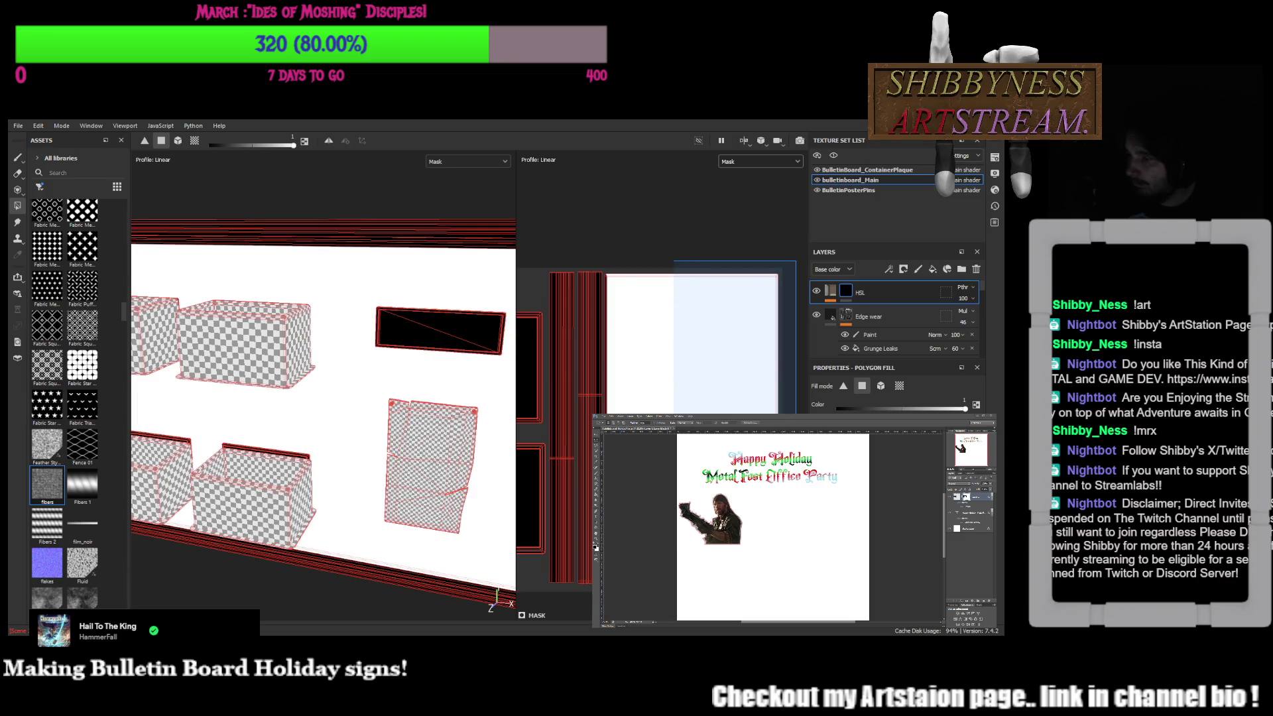
pyautogui.moveTo(806, 414); pyautogui.dragTo(805, 414)
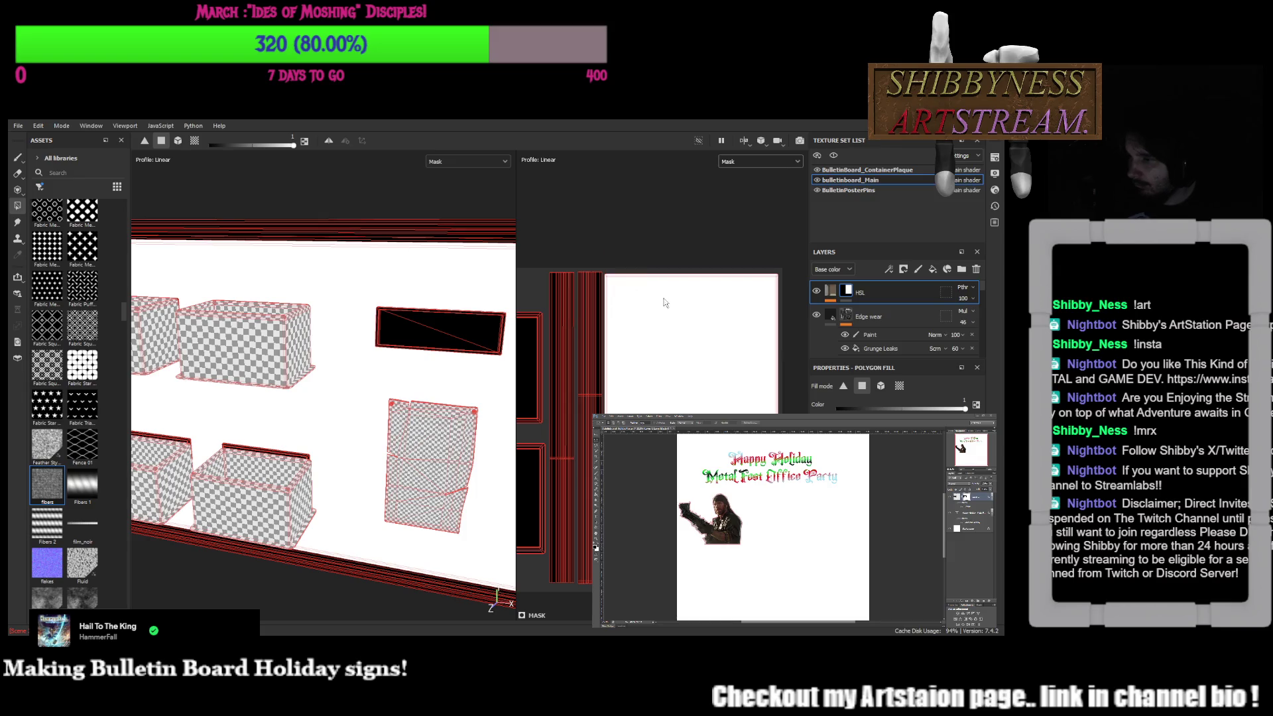
pyautogui.scroll(-3, 415, 281)
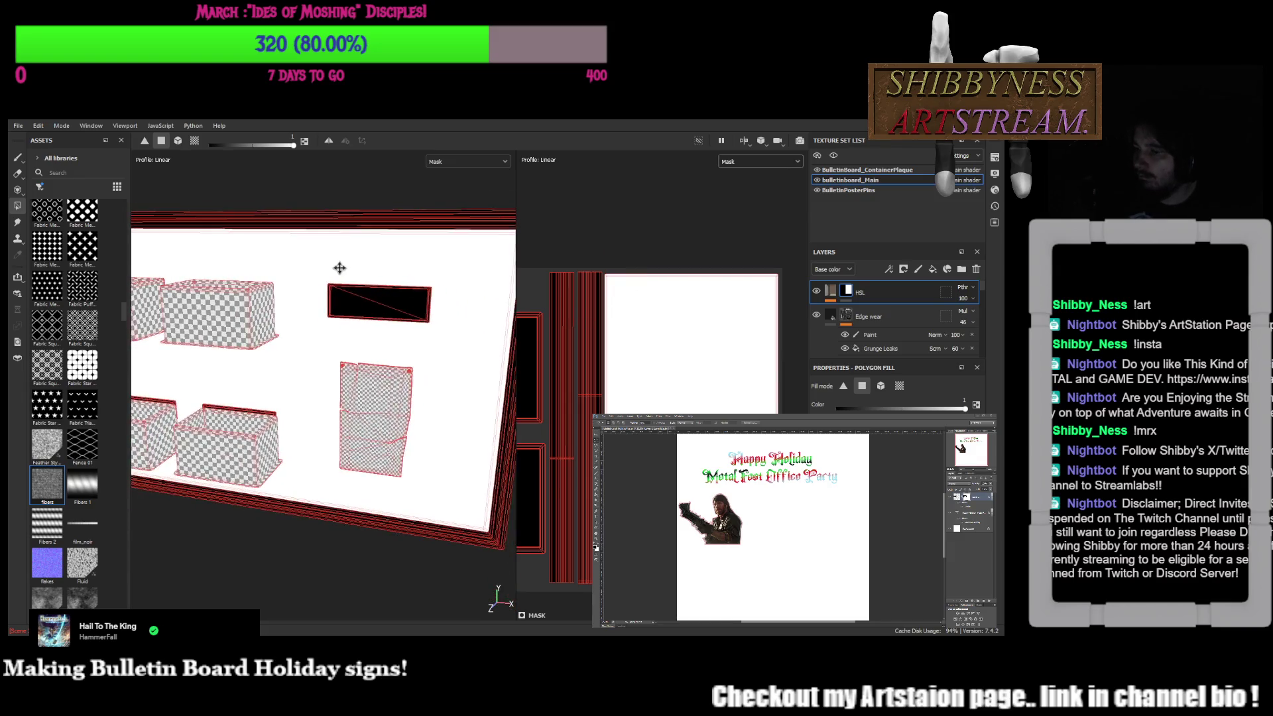
# Return to material view and orbit front-on to check the greyish burlap against the wood frame
pyautogui.keyDown('alt'); pyautogui.moveTo(340, 272); pyautogui.dragTo(331, 295); pyautogui.keyUp('alt')
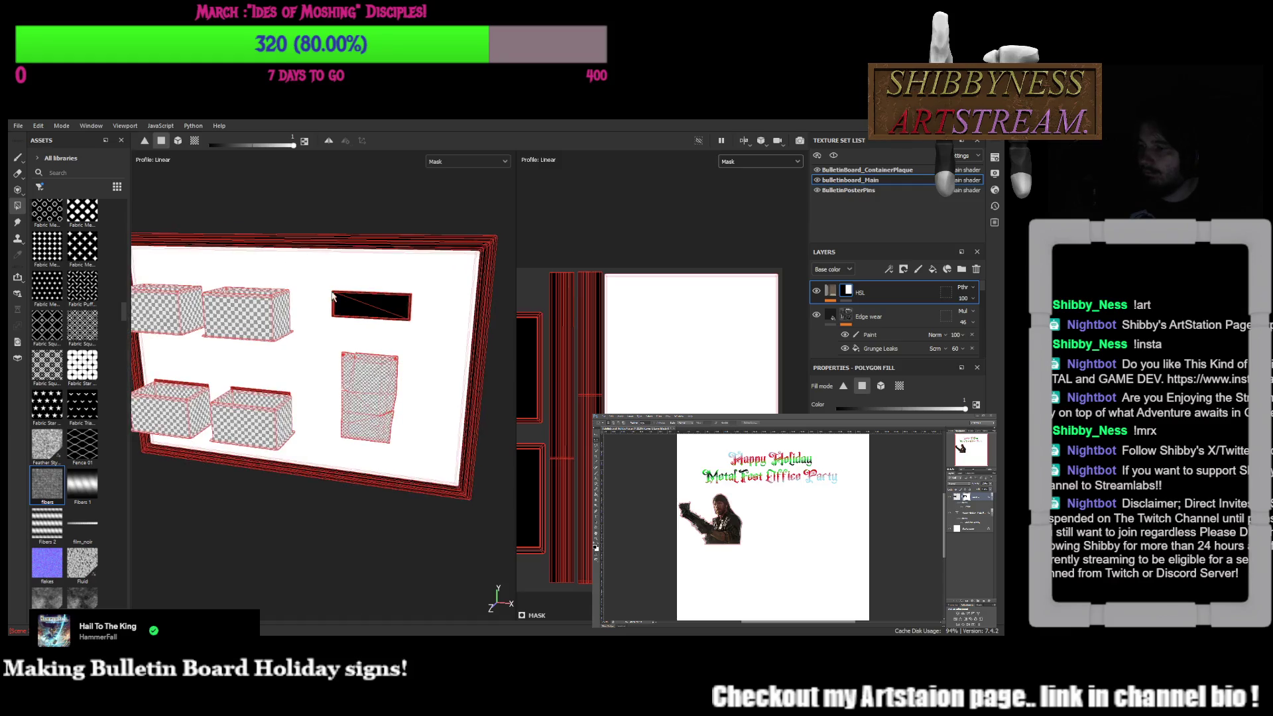
pyautogui.keyDown('alt'); pyautogui.moveTo(331, 295); pyautogui.dragTo(350, 313, button='middle'); pyautogui.keyUp('alt')
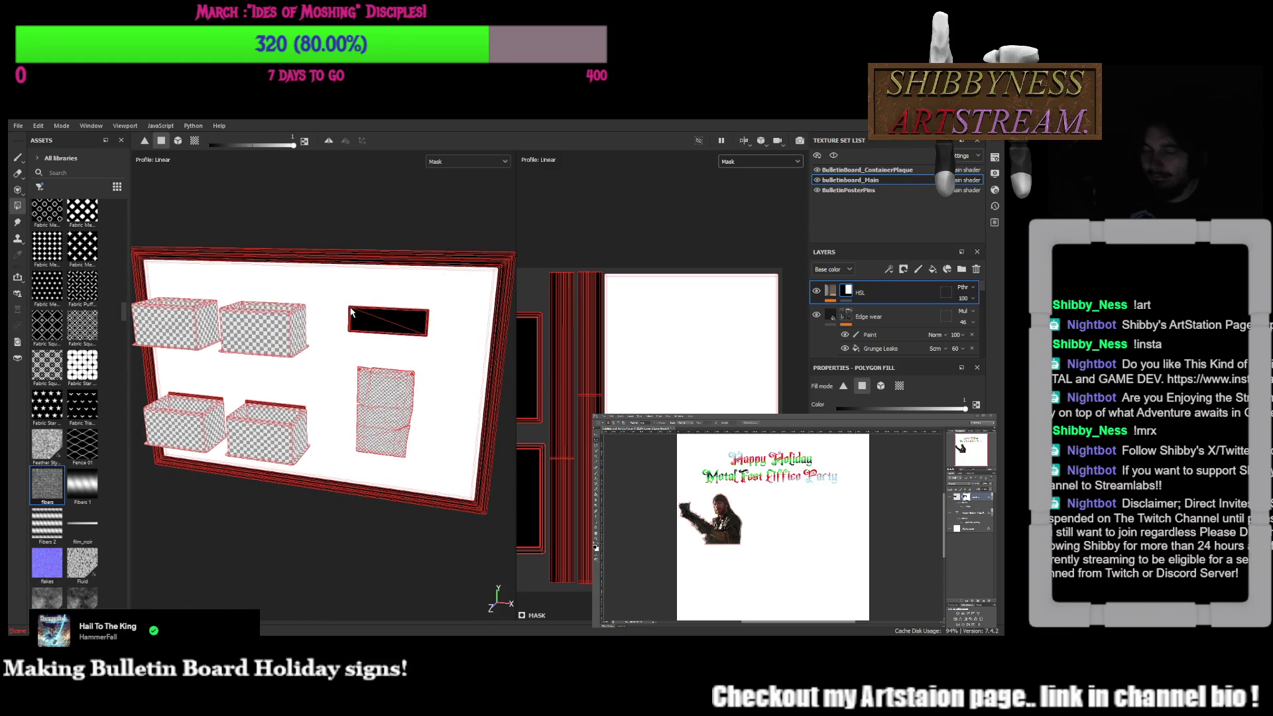
pyautogui.press('m')
pyautogui.moveTo(351, 311)
pyautogui.keyDown('alt'); pyautogui.mouseDown()
pyautogui.moveTo(471, 324)
pyautogui.moveTo(418, 428)
pyautogui.mouseUp(); pyautogui.keyUp('alt')
pyautogui.press('1')
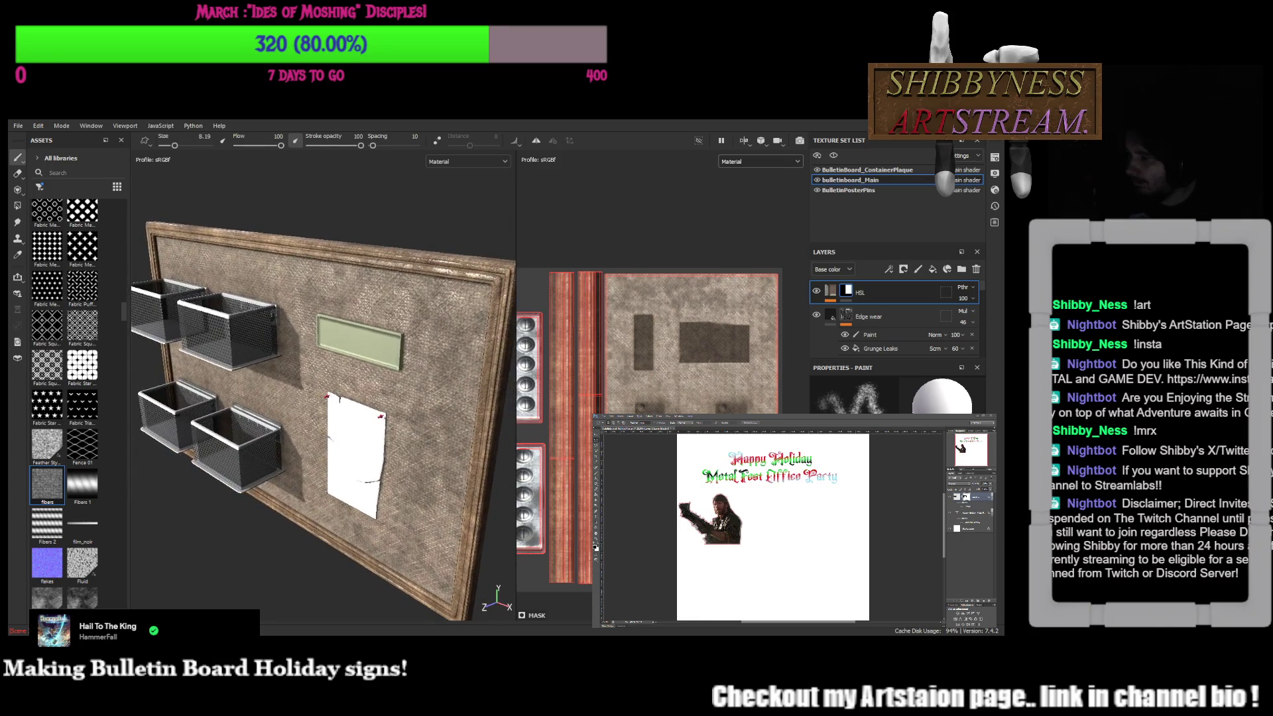
# Show the HSL Perceptive filter's properties on the HSL layer and view the burlap up close
pyautogui.click(831, 298)
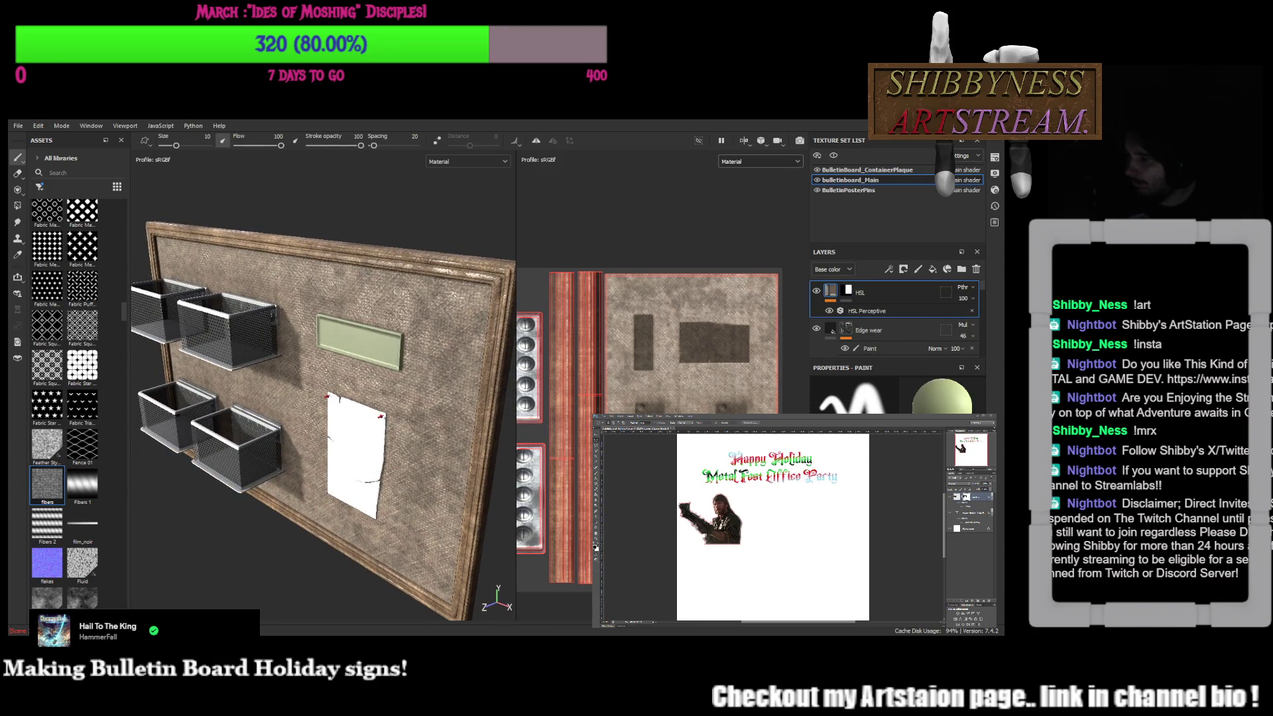
pyautogui.click(865, 311)
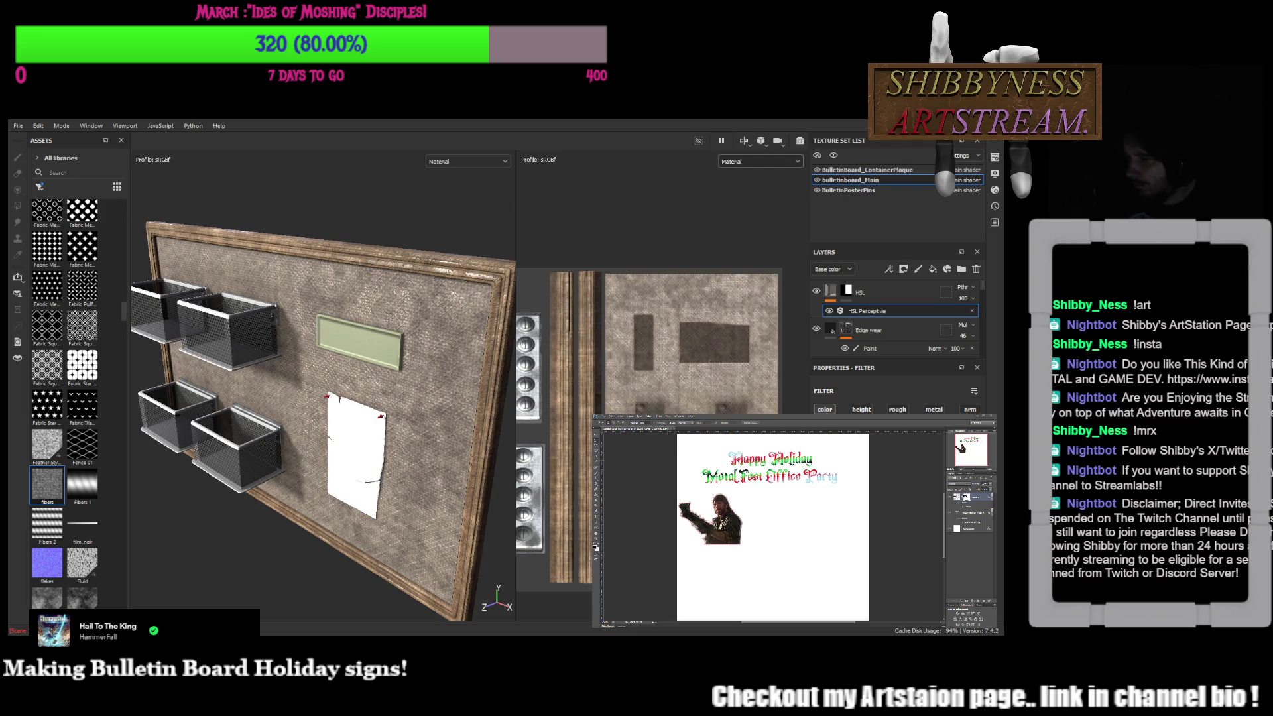
pyautogui.moveTo(346, 428)
pyautogui.keyDown('alt'); pyautogui.mouseDown()
pyautogui.moveTo(425, 421)
pyautogui.moveTo(322, 222)
pyautogui.moveTo(346, 315)
pyautogui.moveTo(398, 391)
pyautogui.moveTo(474, 395)
pyautogui.mouseUp(); pyautogui.keyUp('alt')
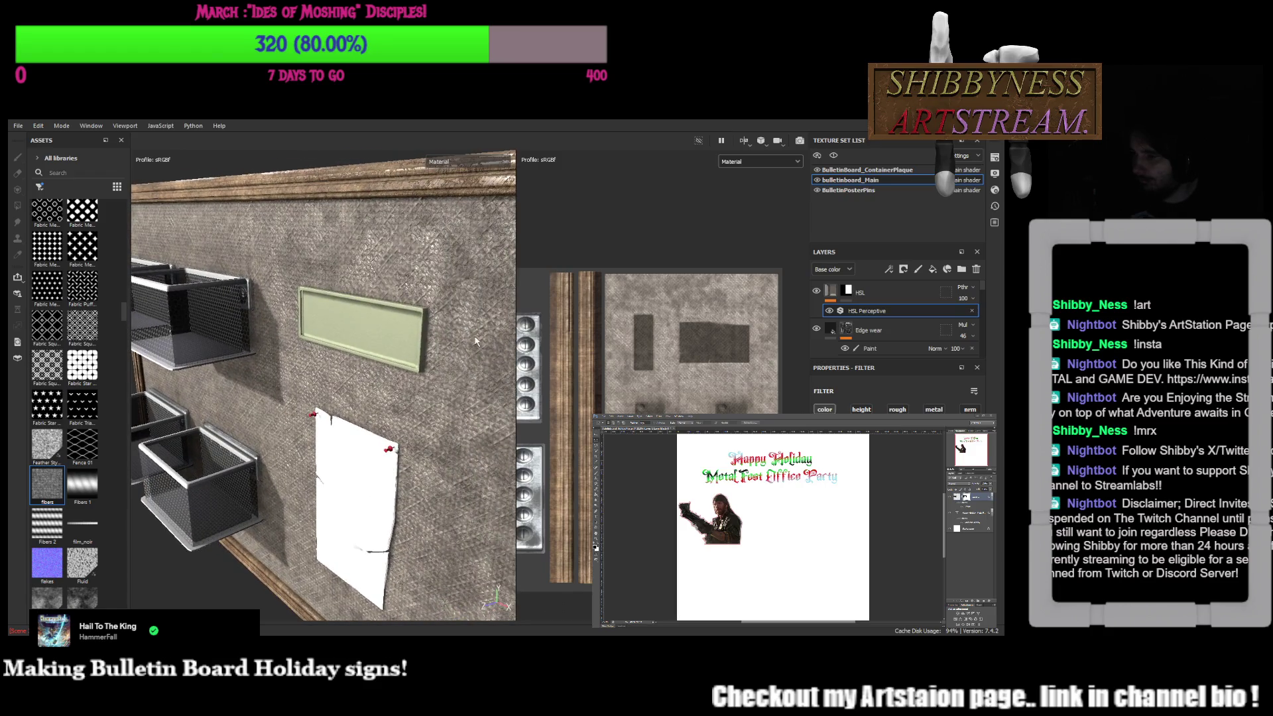
pyautogui.keyDown('alt'); pyautogui.moveTo(374, 323); pyautogui.dragTo(438, 328); pyautogui.keyUp('alt')
pyautogui.scroll(-2, 858, 310)
pyautogui.scroll(-3, 858, 311)
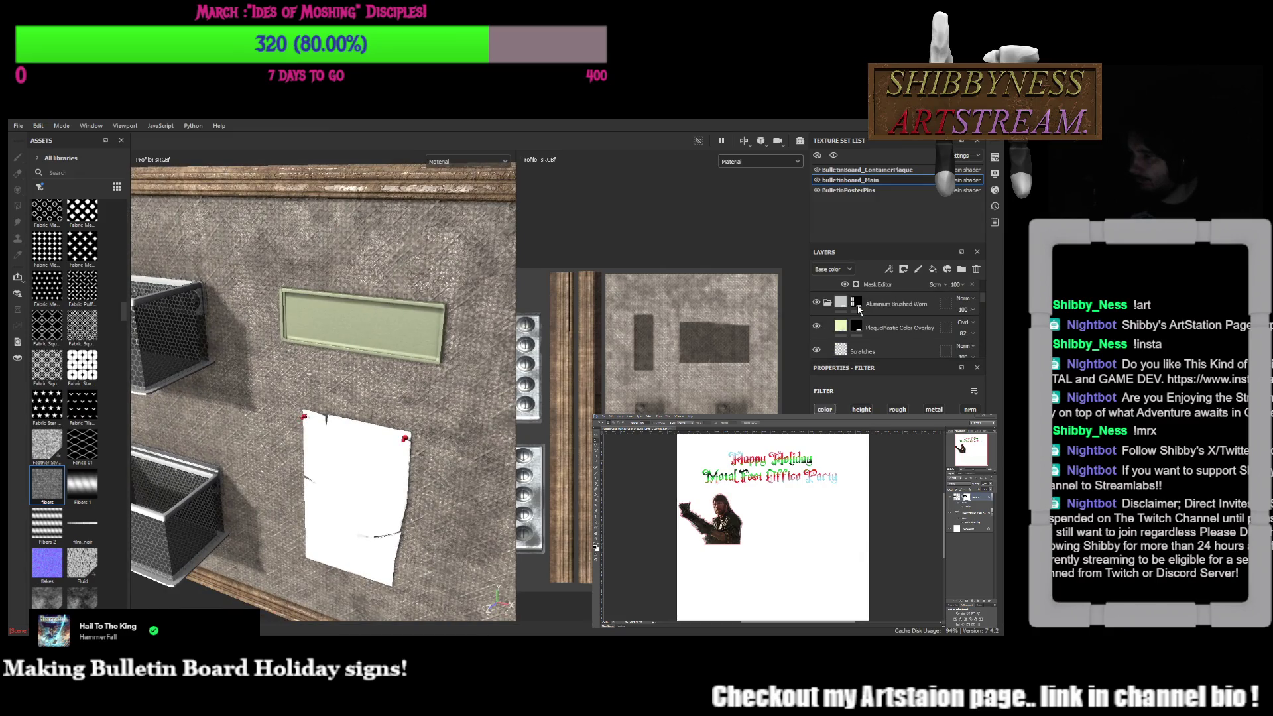
# Select the PlaquePlastic Color Overlay layer and search the asset library for 'text'
pyautogui.click(886, 328)
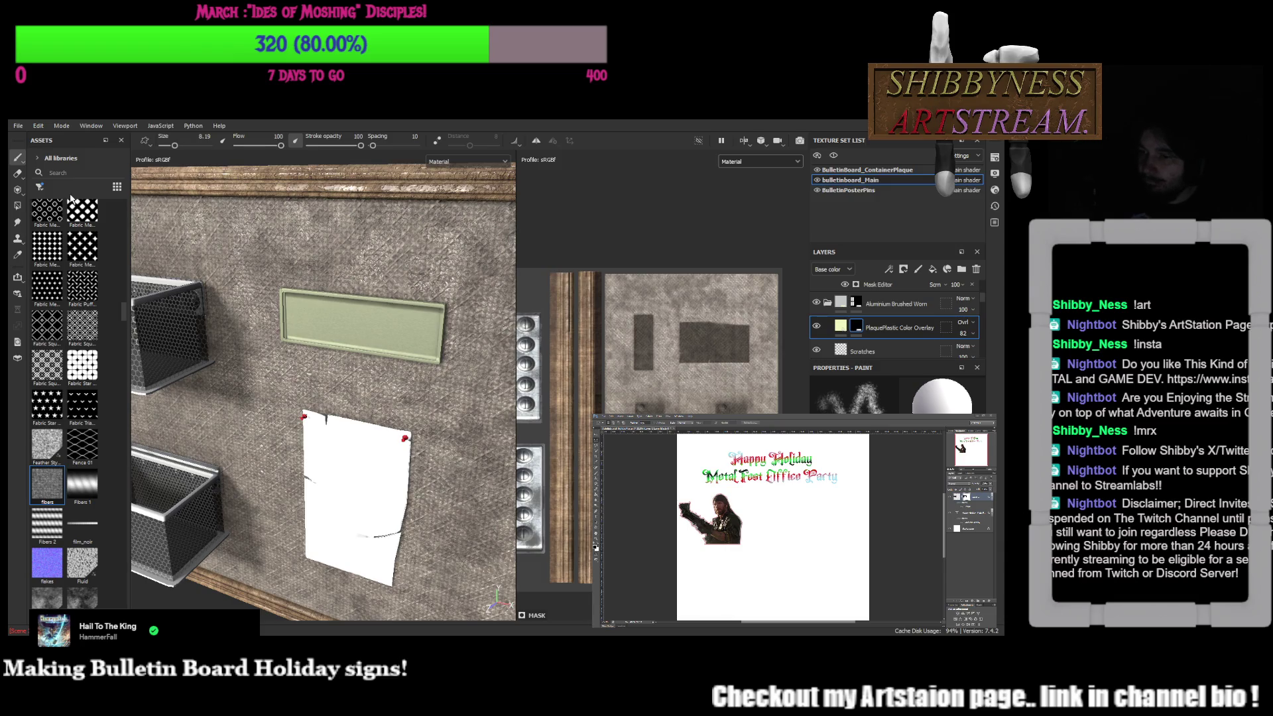
pyautogui.click(62, 172)
pyautogui.write('c')
pyautogui.write('xt')
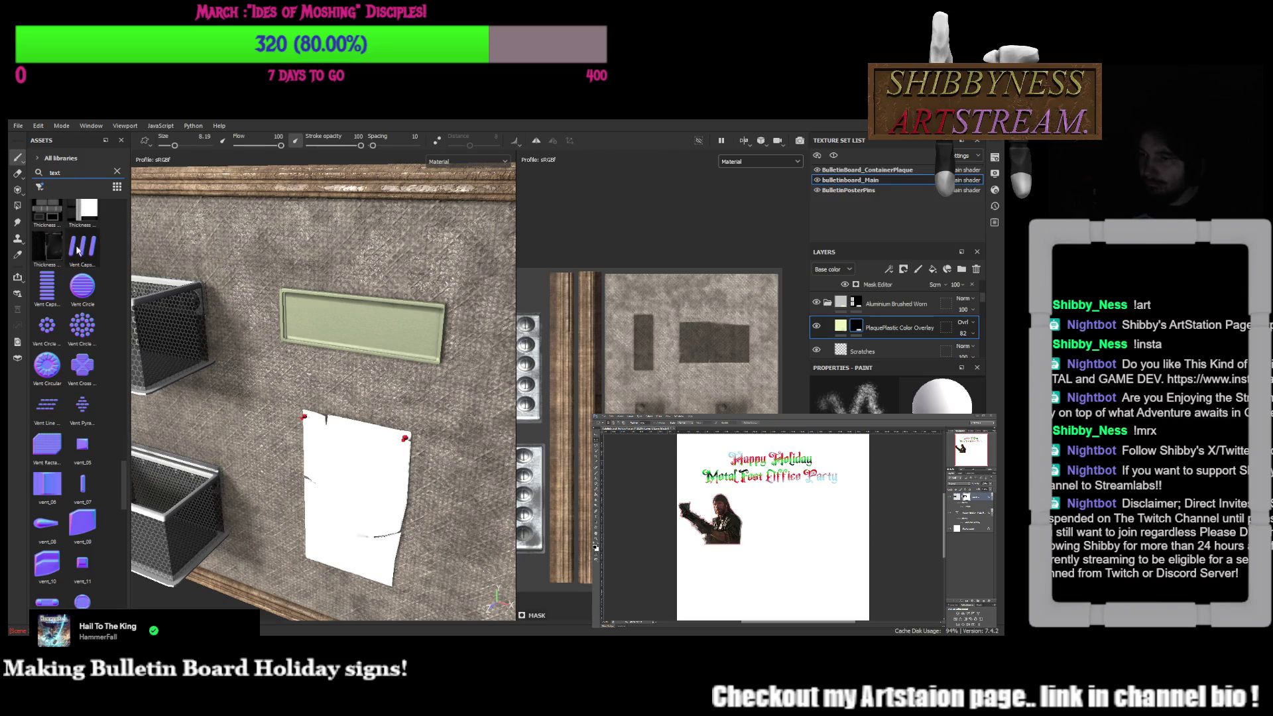
pyautogui.scroll(-5, 107, 423)
pyautogui.scroll(2, 106, 423)
pyautogui.scroll(2, 107, 424)
pyautogui.scroll(1, 107, 423)
pyautogui.scroll(2, 103, 393)
pyautogui.scroll(-2, 103, 388)
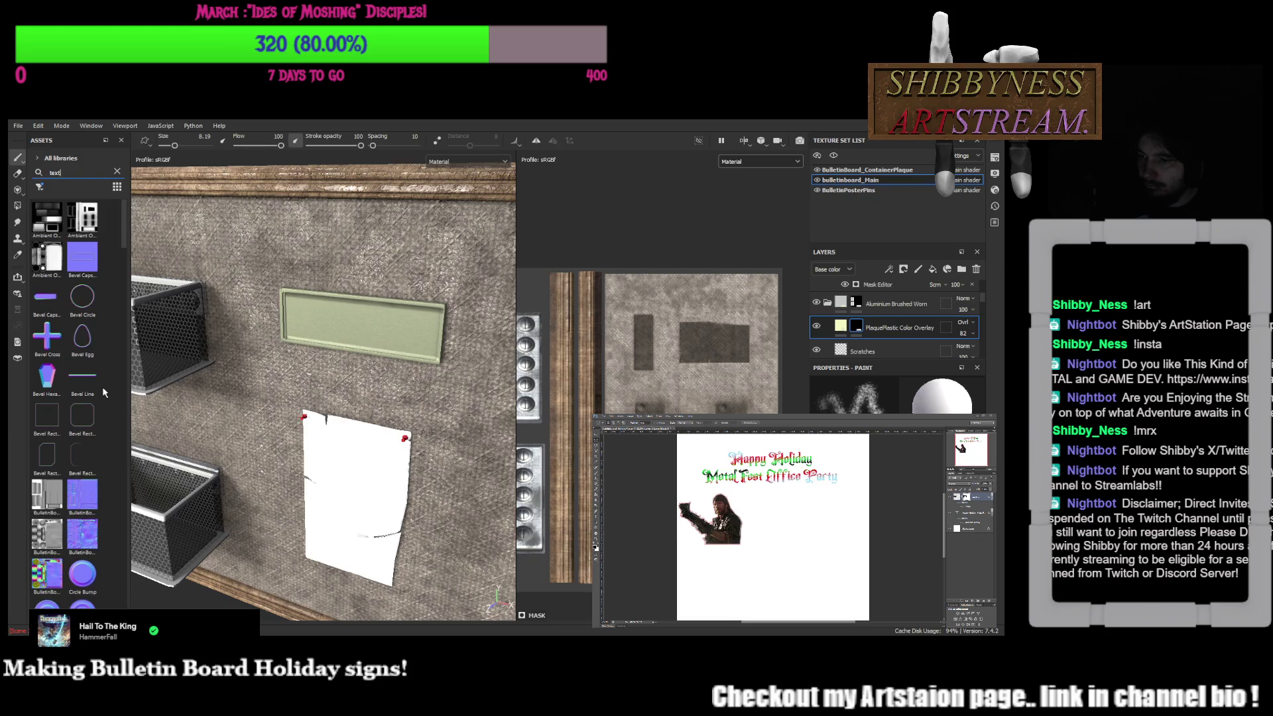
pyautogui.scroll(-2, 100, 379)
pyautogui.scroll(-2, 100, 377)
pyautogui.scroll(-2, 101, 377)
pyautogui.scroll(-2, 101, 377)
pyautogui.scroll(-2, 100, 377)
pyautogui.scroll(-2, 100, 377)
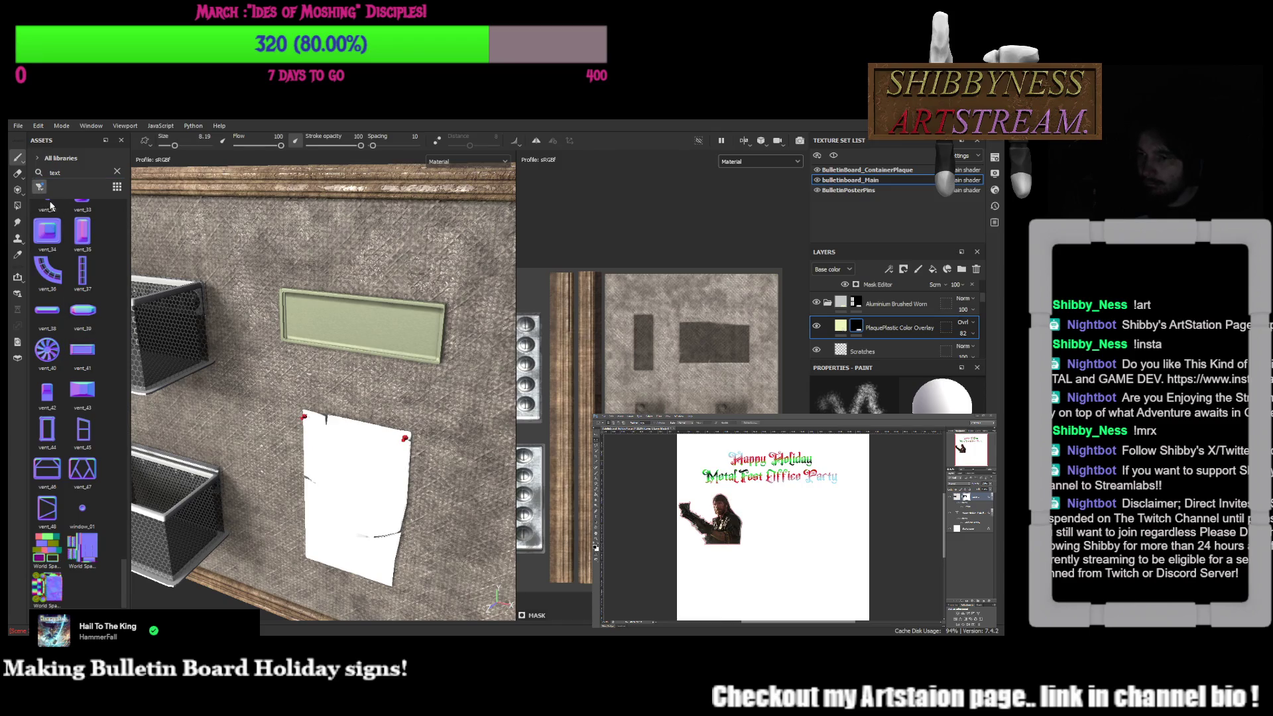
pyautogui.scroll(5, 70, 269)
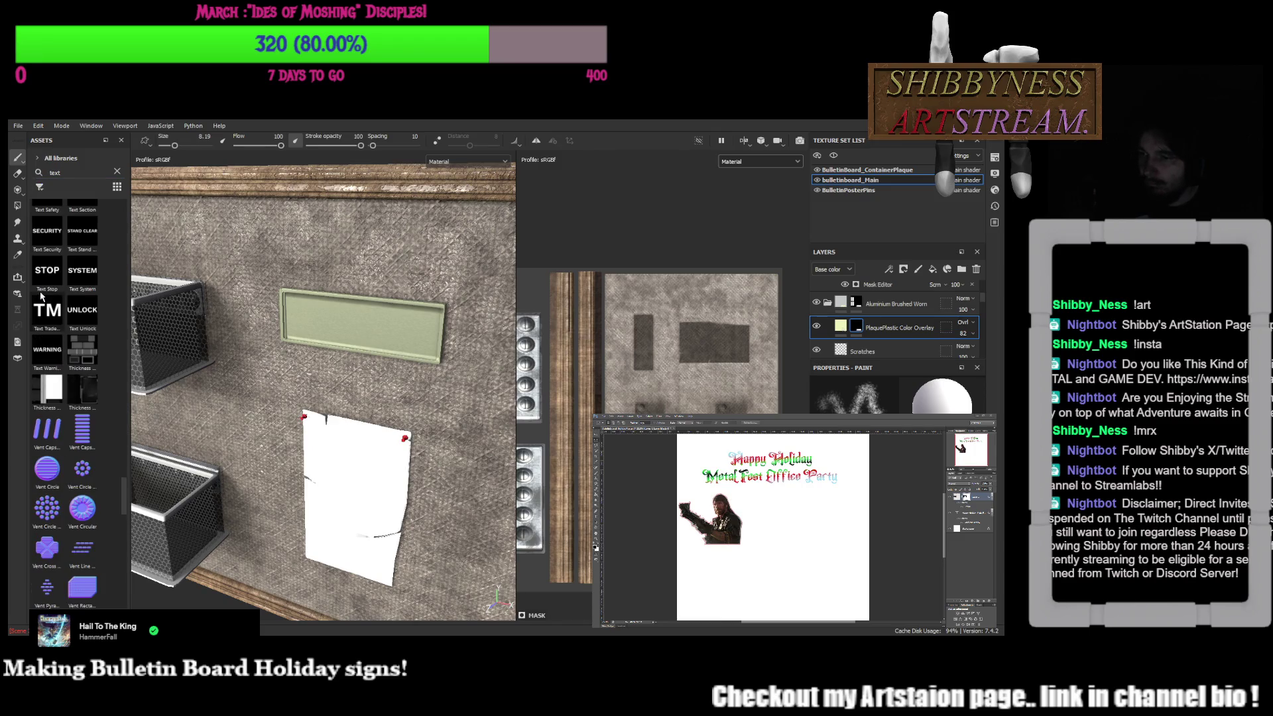
pyautogui.scroll(3, 93, 346)
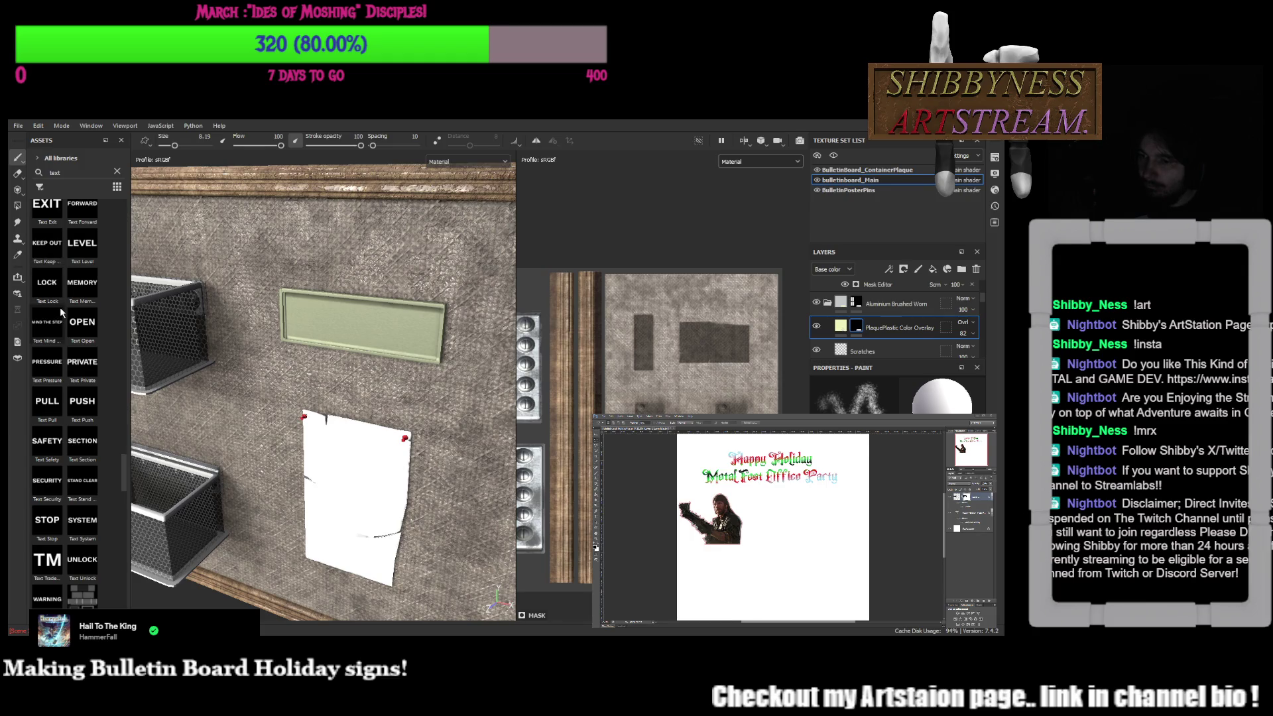
pyautogui.scroll(5, 74, 305)
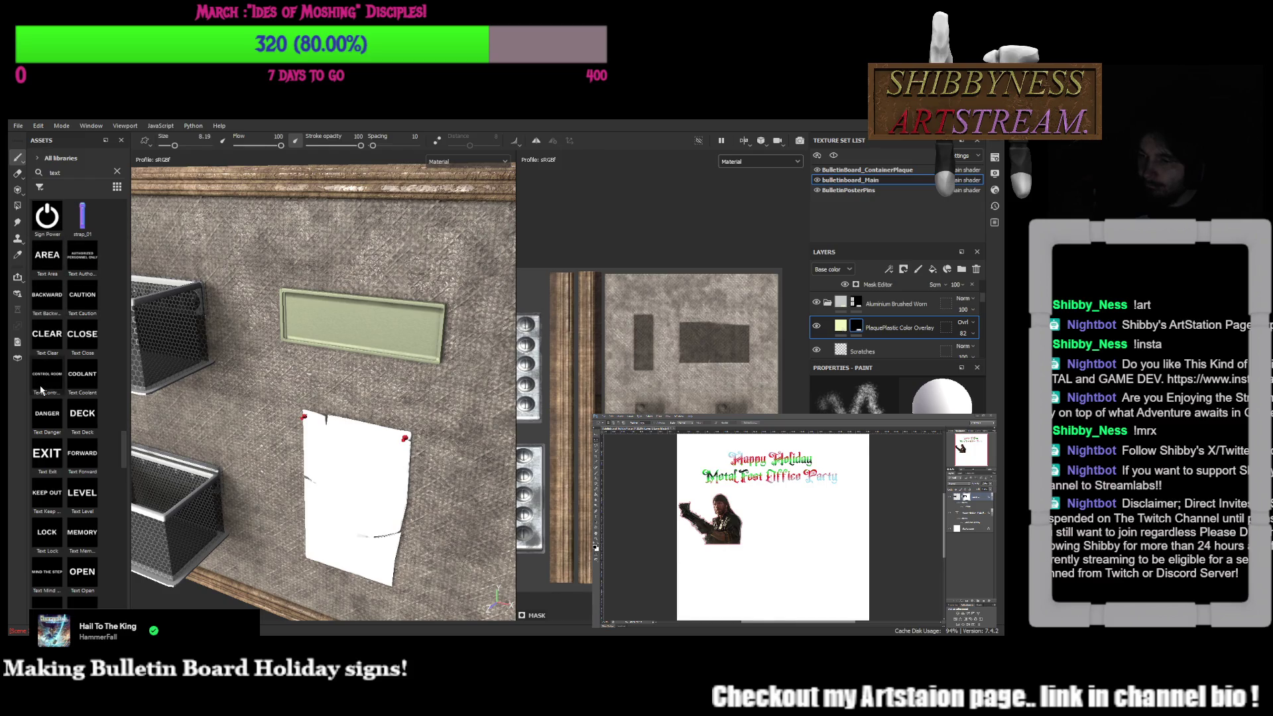
pyautogui.scroll(-5, 76, 370)
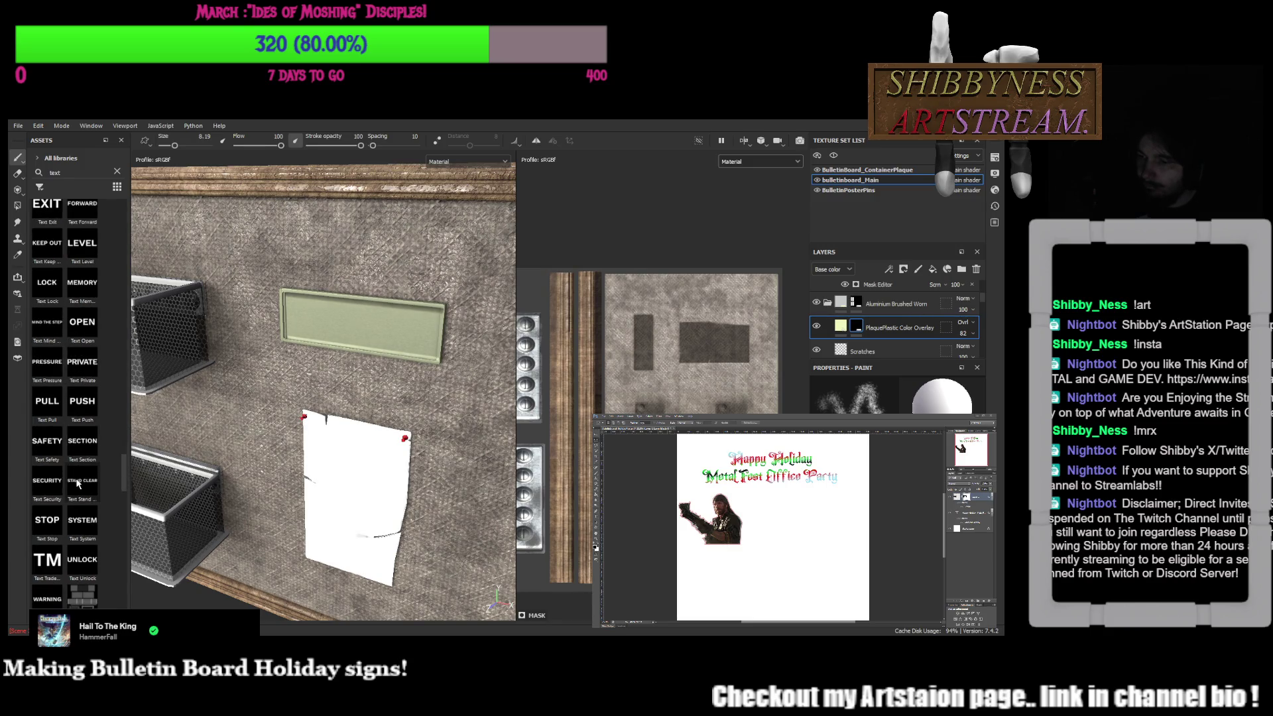
pyautogui.scroll(5, 79, 468)
pyautogui.scroll(5, 88, 443)
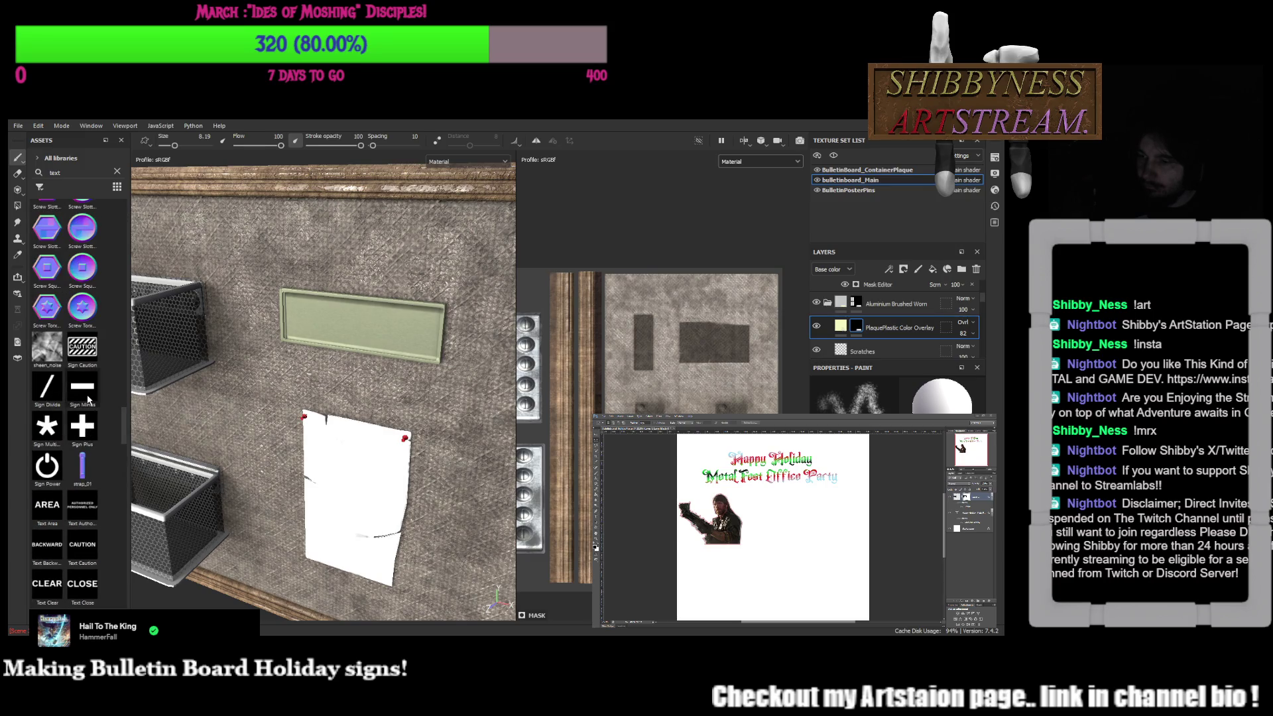
pyautogui.scroll(5, 88, 398)
pyautogui.scroll(5, 89, 398)
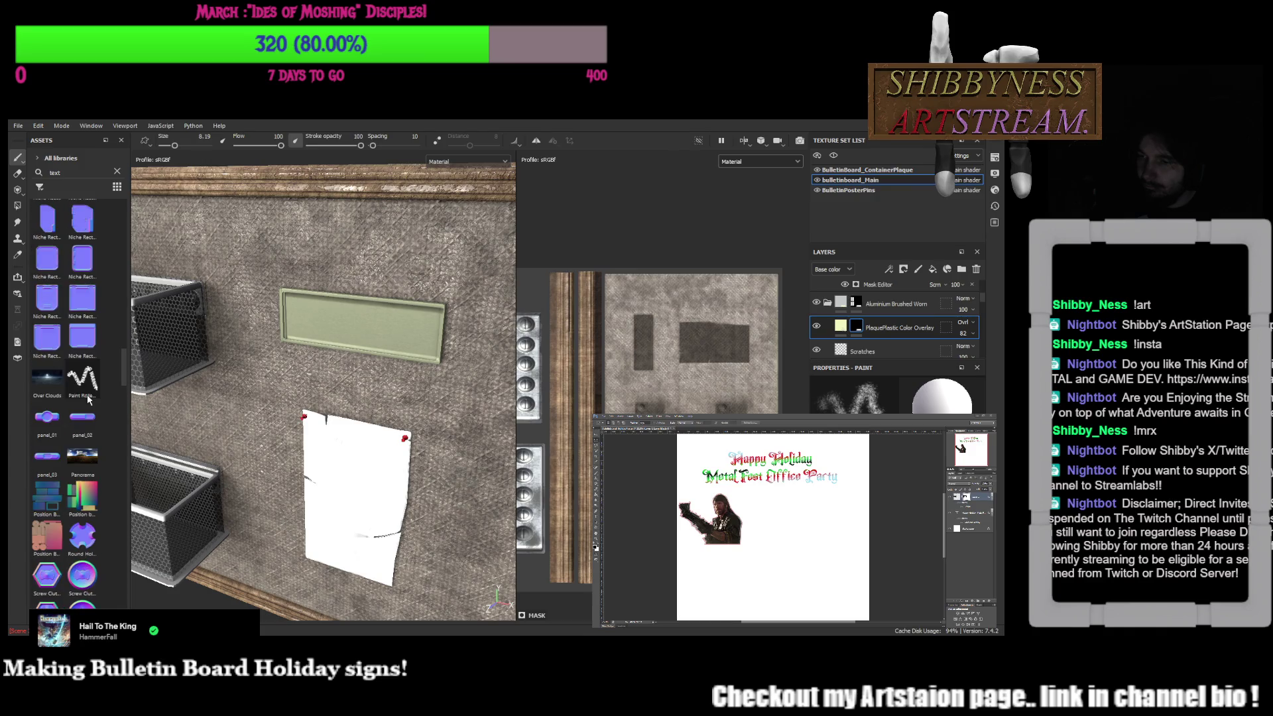
pyautogui.scroll(-5, 121, 383)
pyautogui.scroll(-5, 116, 484)
pyautogui.scroll(3, 117, 478)
pyautogui.scroll(1, 114, 467)
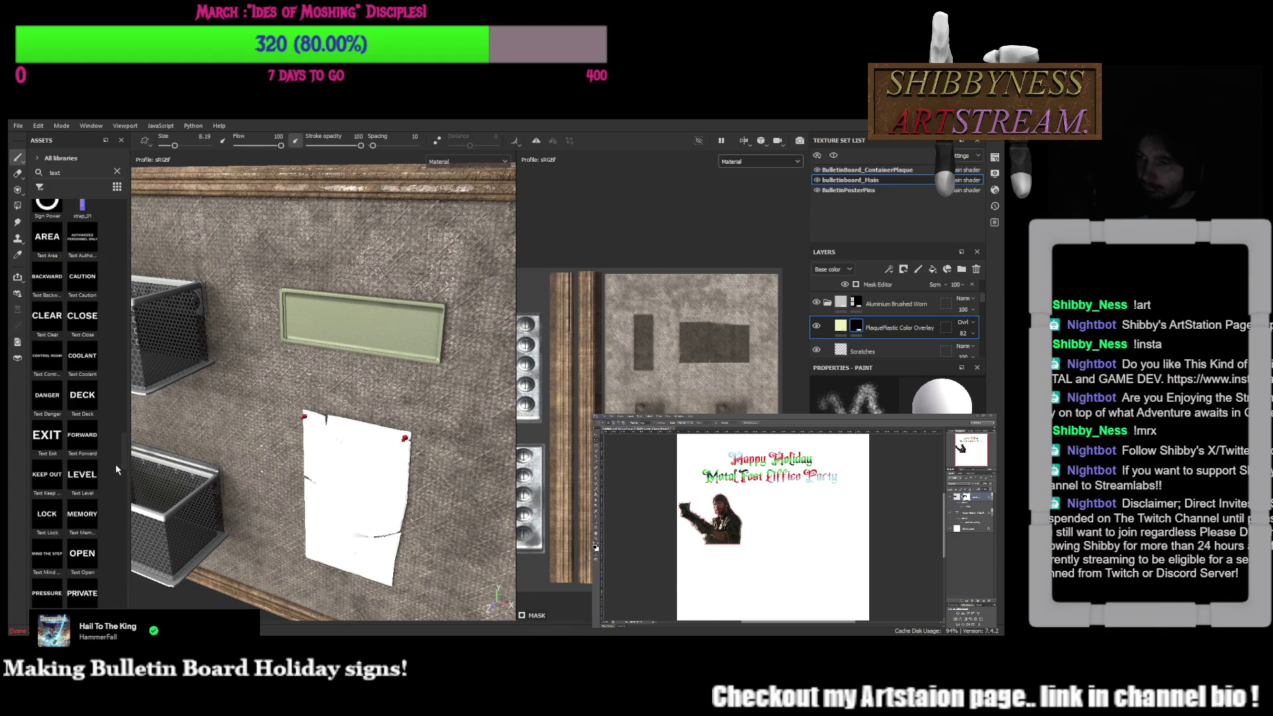
pyautogui.scroll(-5, 115, 465)
pyautogui.scroll(-5, 109, 499)
pyautogui.scroll(-5, 105, 547)
pyautogui.scroll(5, 107, 557)
pyautogui.scroll(5, 111, 418)
pyautogui.scroll(5, 111, 368)
pyautogui.scroll(5, 112, 339)
pyautogui.scroll(3, 112, 321)
pyautogui.scroll(3, 109, 304)
pyautogui.scroll(3, 112, 276)
pyautogui.scroll(3, 113, 238)
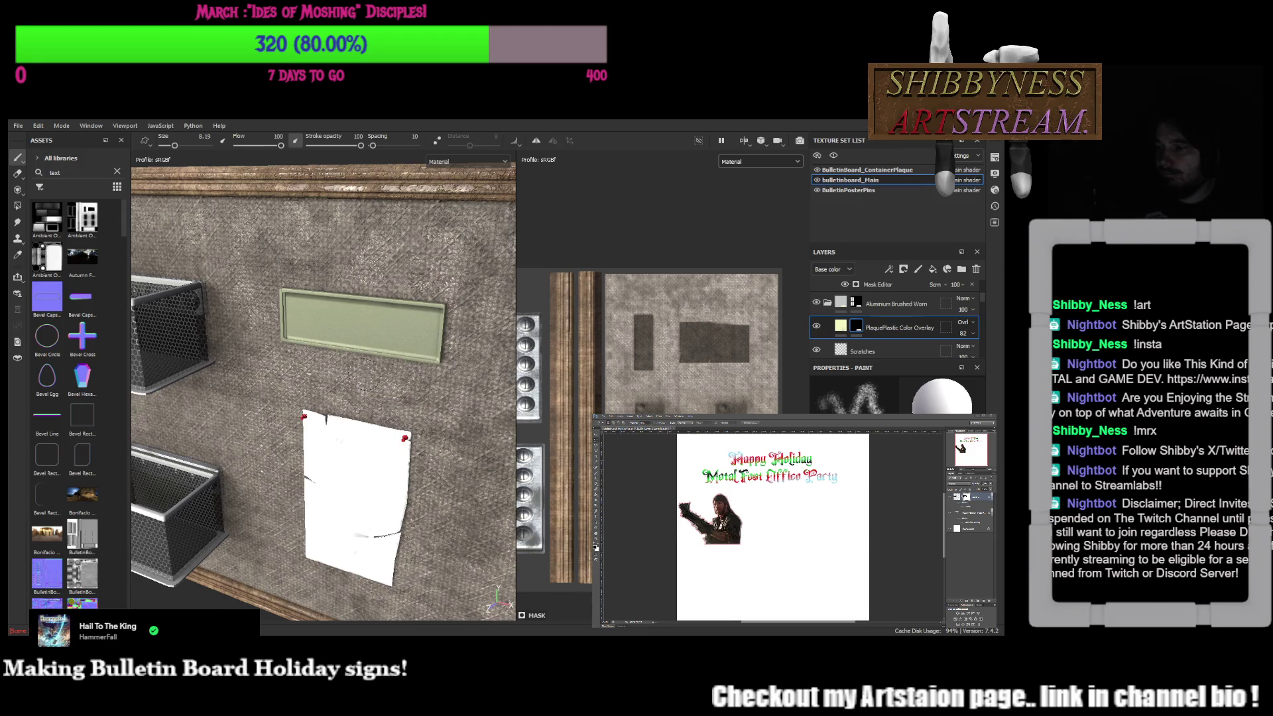
pyautogui.moveTo(393, 411)
pyautogui.keyDown('alt'); pyautogui.mouseDown()
pyautogui.moveTo(386, 365)
pyautogui.moveTo(416, 342)
pyautogui.moveTo(344, 286)
pyautogui.moveTo(388, 349)
pyautogui.moveTo(425, 325)
pyautogui.moveTo(400, 317)
pyautogui.mouseUp(); pyautogui.keyUp('alt')
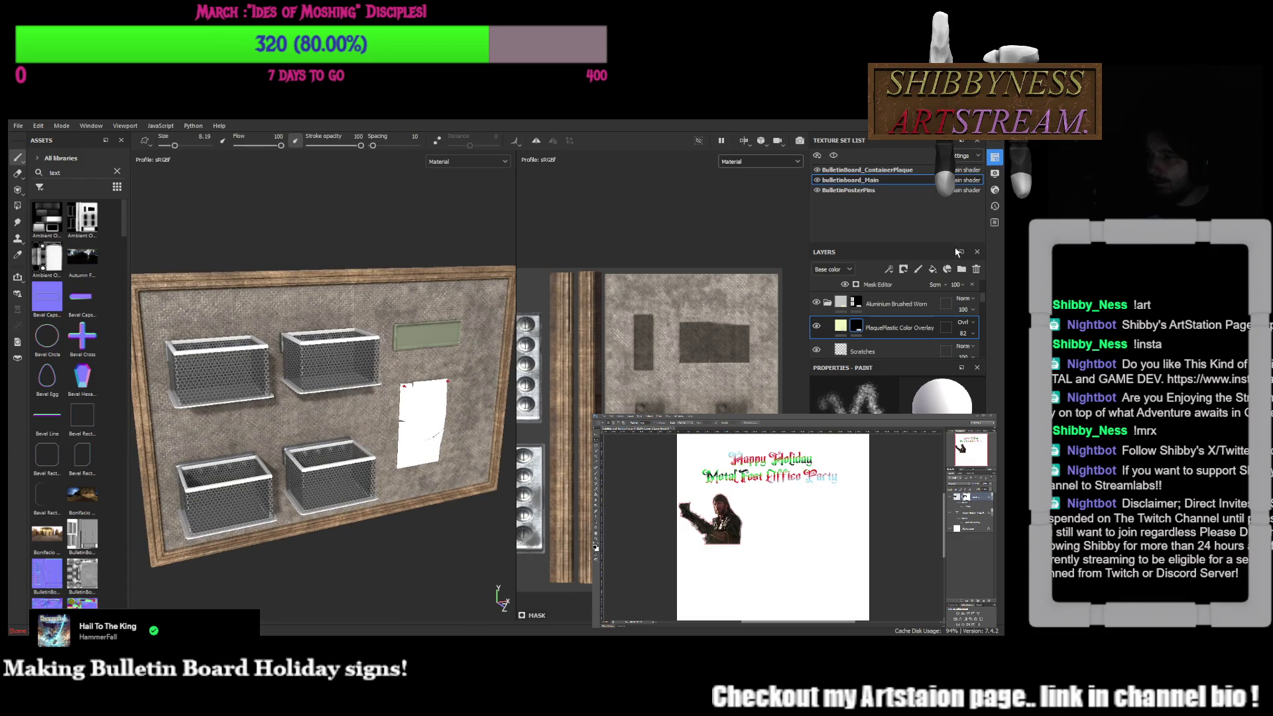
# Check display settings in the right-hand toolbar while viewing the whole board
pyautogui.click(995, 175)
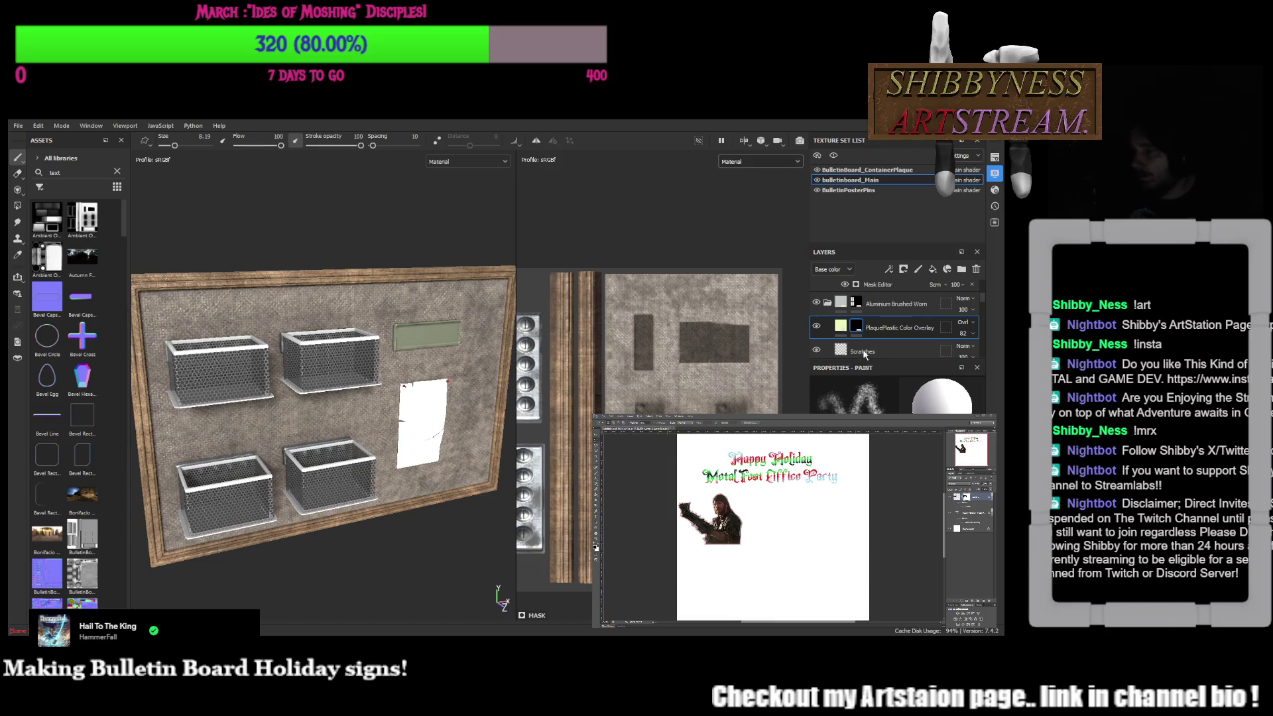
pyautogui.click(997, 191)
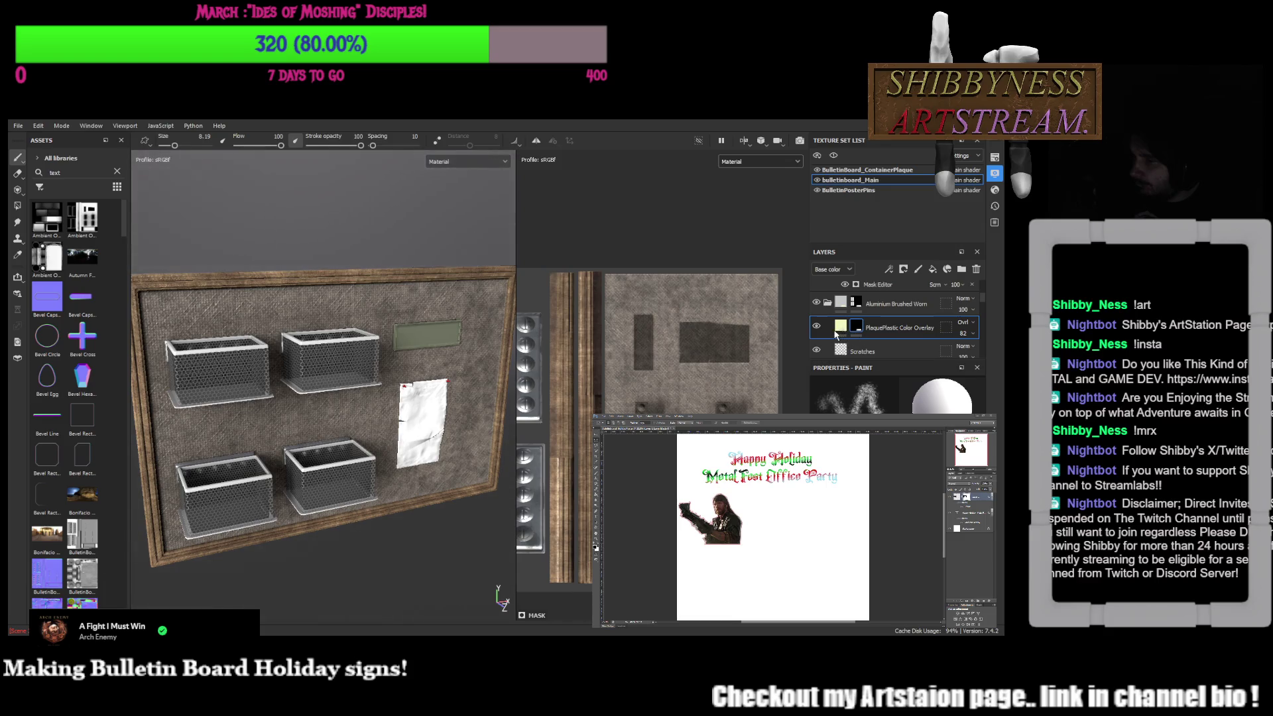
# Rotate the environment lighting, switch to the 3D-only viewport and frame the board head-on
pyautogui.keyDown('shift'); pyautogui.moveTo(418, 358); pyautogui.dragTo(361, 352, button='right'); pyautogui.keyUp('shift')
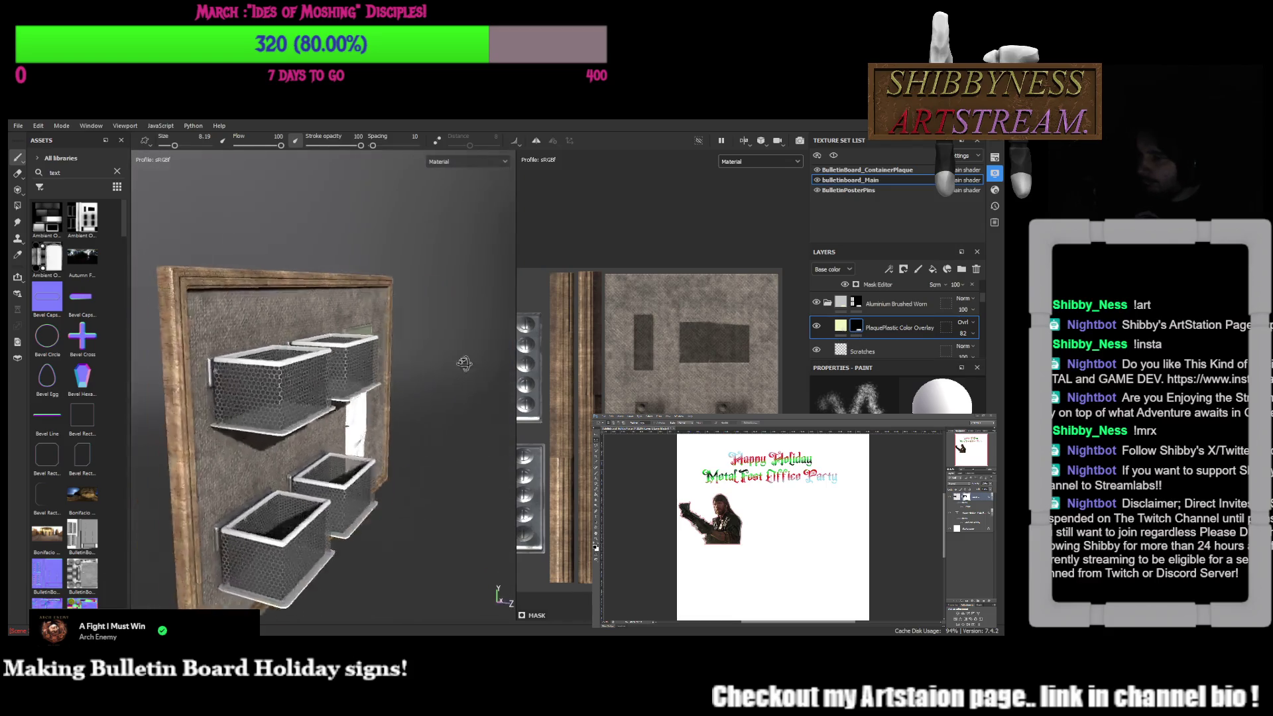
pyautogui.moveTo(362, 354)
pyautogui.keyDown('alt'); pyautogui.mouseDown()
pyautogui.moveTo(379, 382)
pyautogui.moveTo(276, 356)
pyautogui.moveTo(322, 371)
pyautogui.mouseUp(); pyautogui.keyUp('alt')
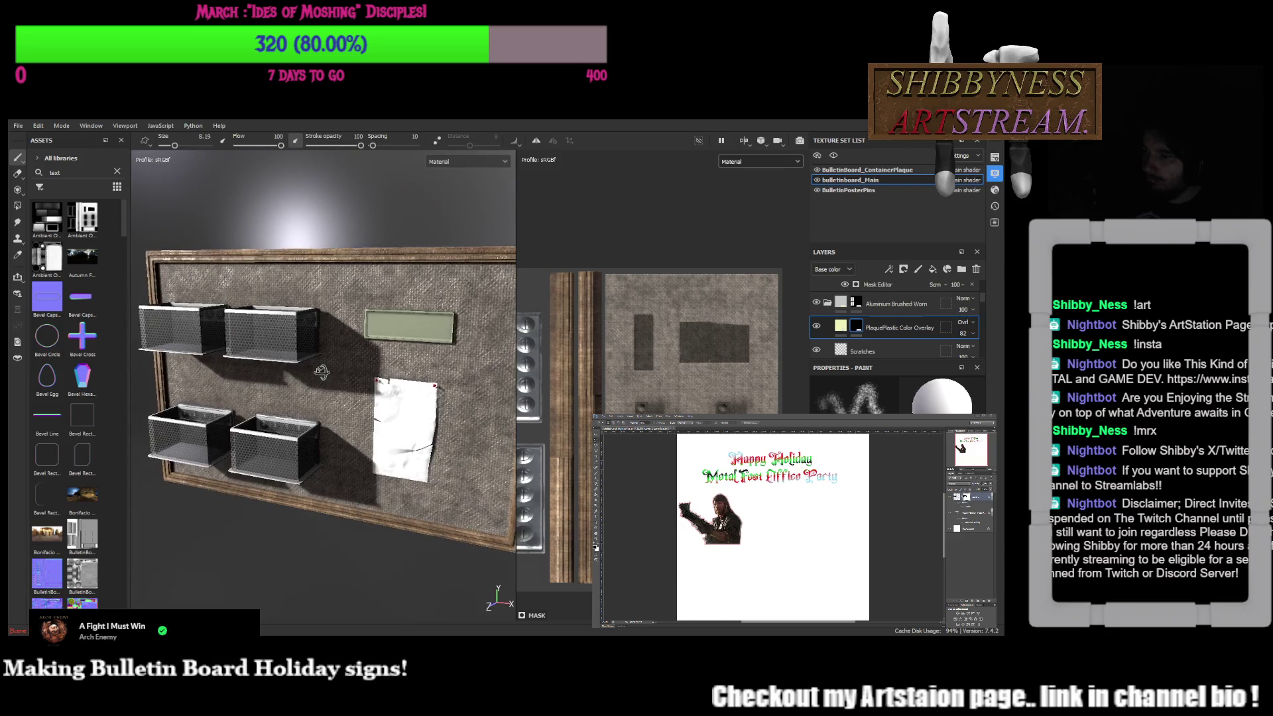
pyautogui.press('F3')
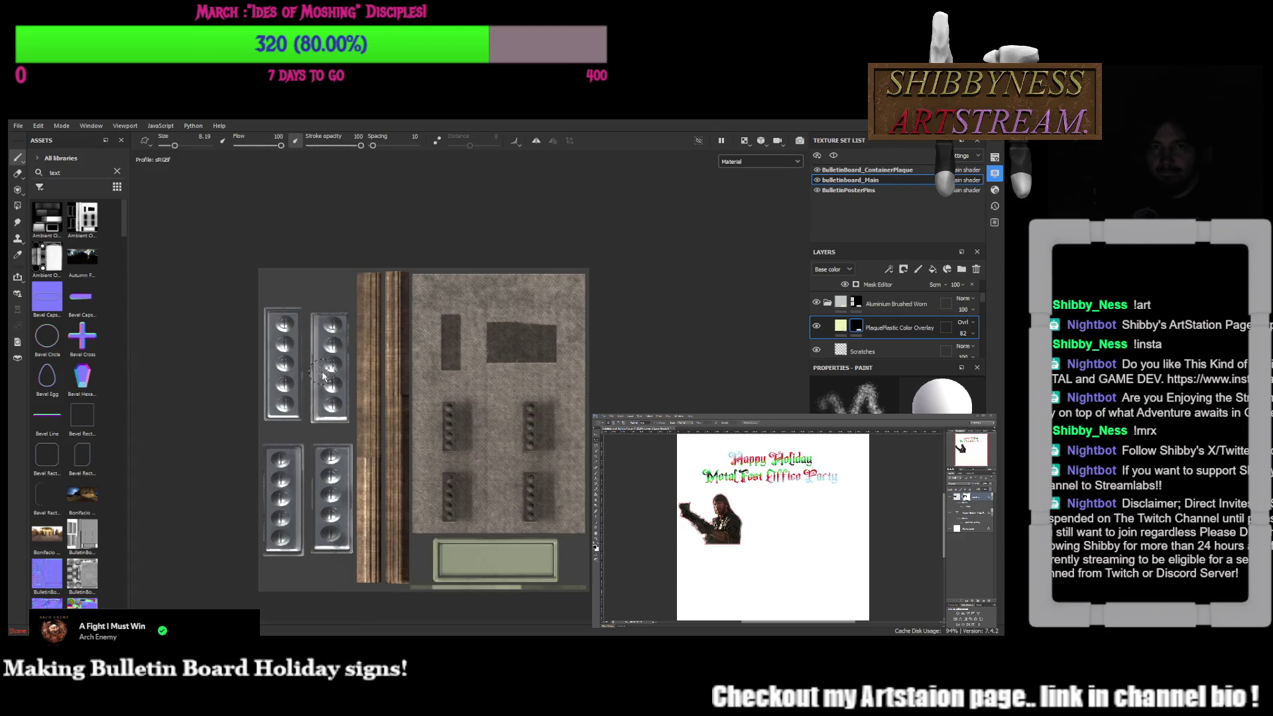
pyautogui.press('F2')
pyautogui.moveTo(603, 402)
pyautogui.keyDown('alt'); pyautogui.mouseDown()
pyautogui.moveTo(503, 404)
pyautogui.moveTo(713, 406)
pyautogui.moveTo(628, 338)
pyautogui.mouseUp(); pyautogui.keyUp('alt')
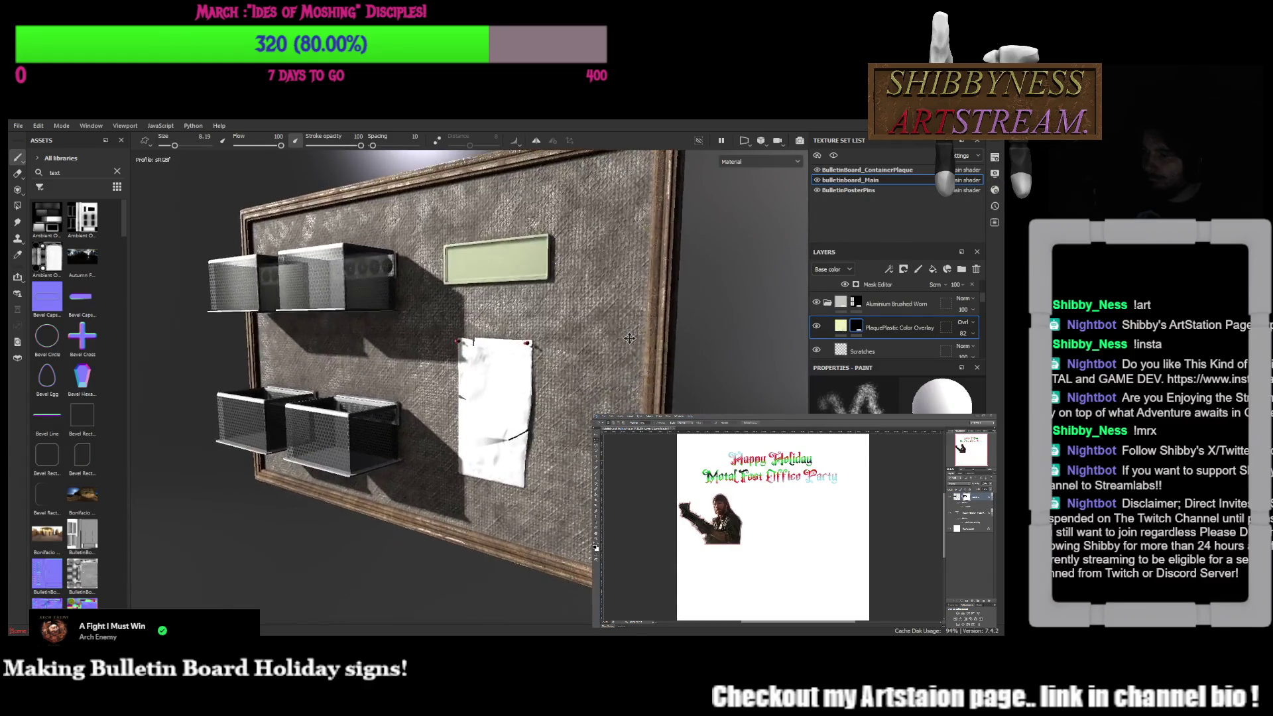
pyautogui.moveTo(628, 339)
pyautogui.keyDown('alt'); pyautogui.mouseDown()
pyautogui.moveTo(642, 402)
pyautogui.moveTo(625, 380)
pyautogui.mouseUp(); pyautogui.keyUp('alt')
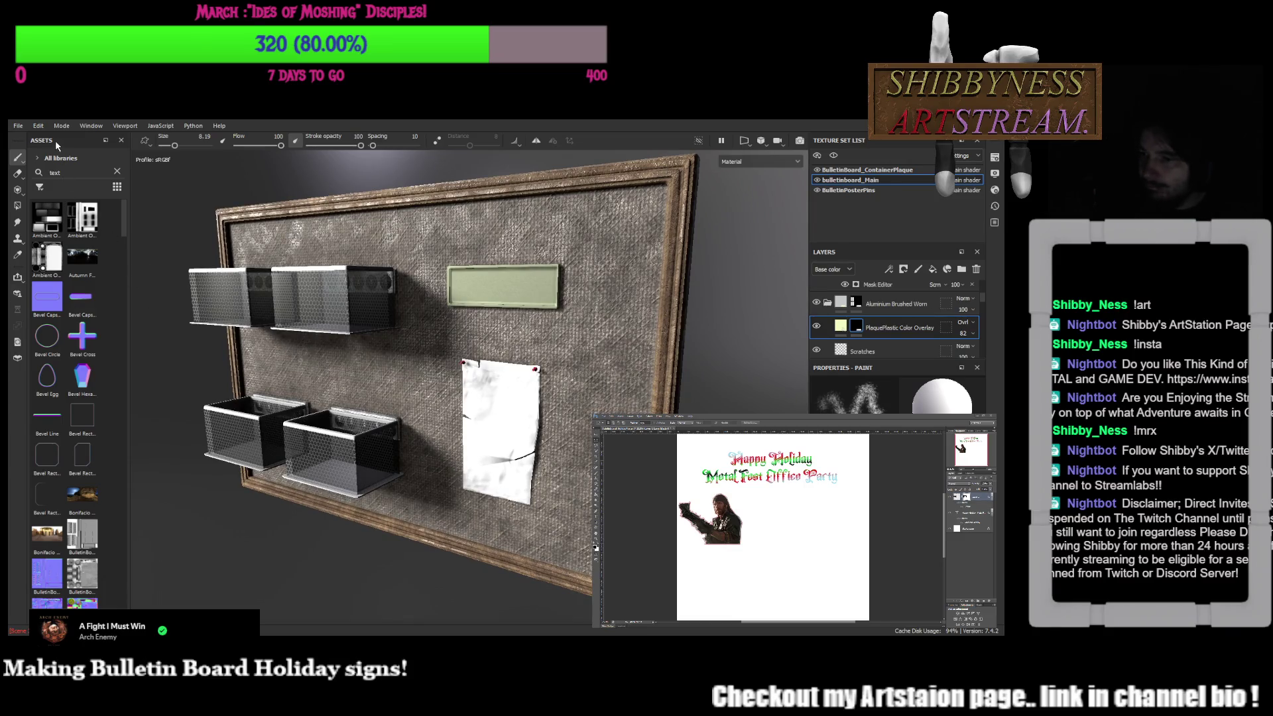
# Save the project with Ctrl+S
pyautogui.hotkey('ctrl', 's')
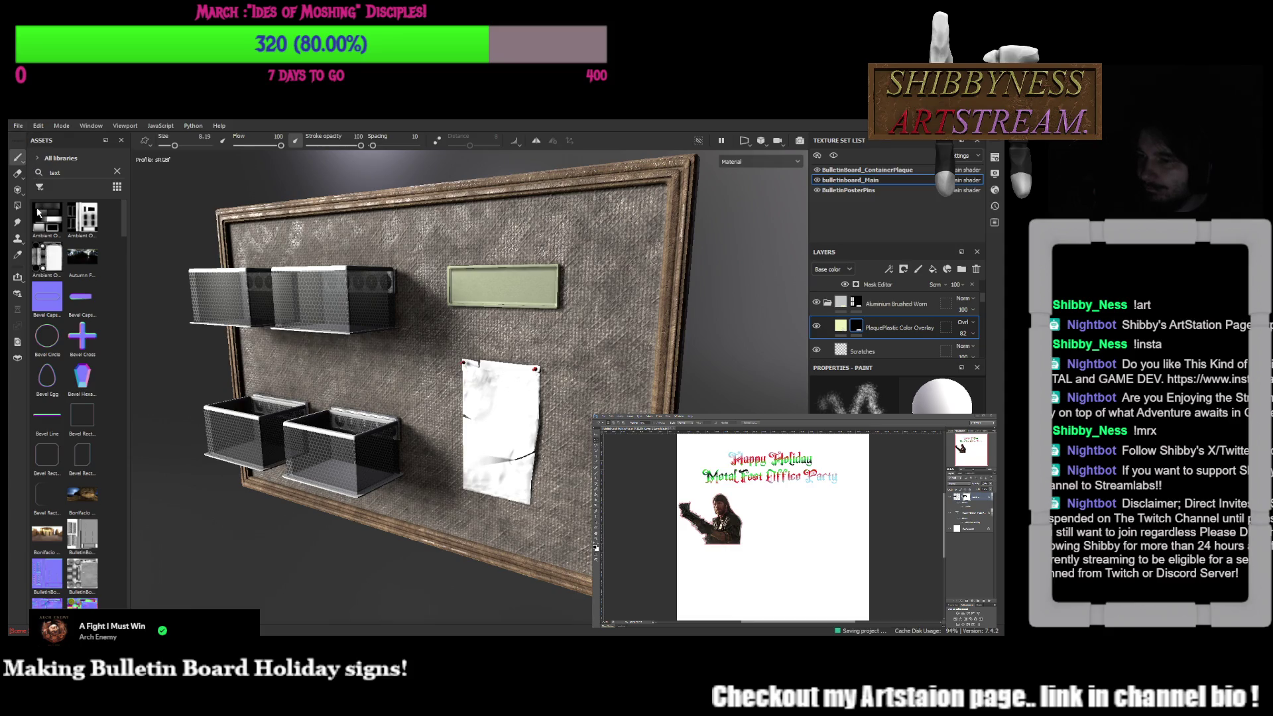